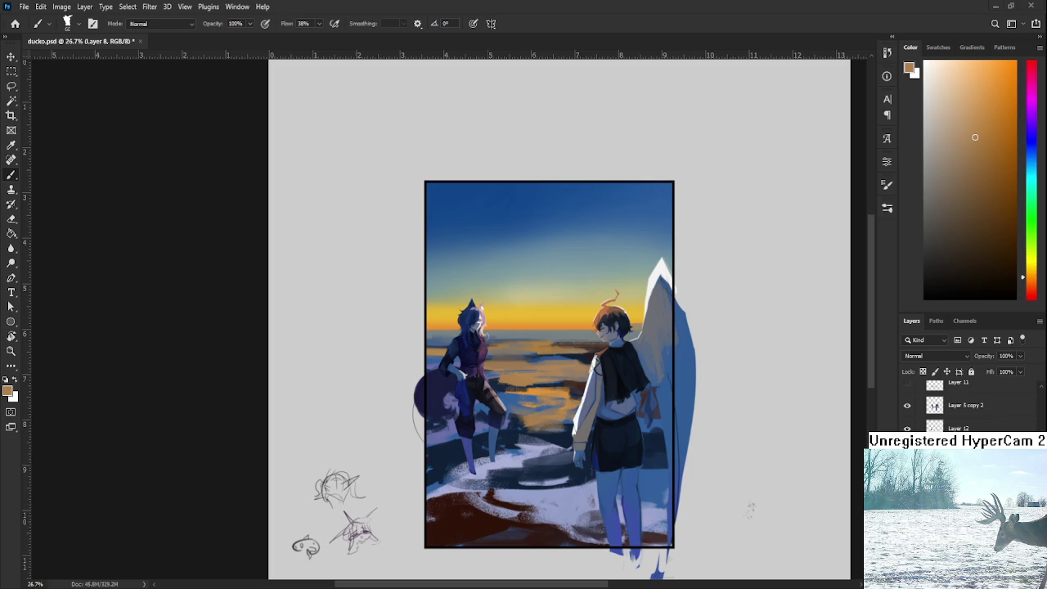
Step: Zoom the canvas from 26.7% to about 76%, centred on the left character and sunset water
scroll(442, 407, "up", 5, "alt")
scroll(392, 430, "up", 2, "alt")
scroll(393, 433, "up", 1, "alt")
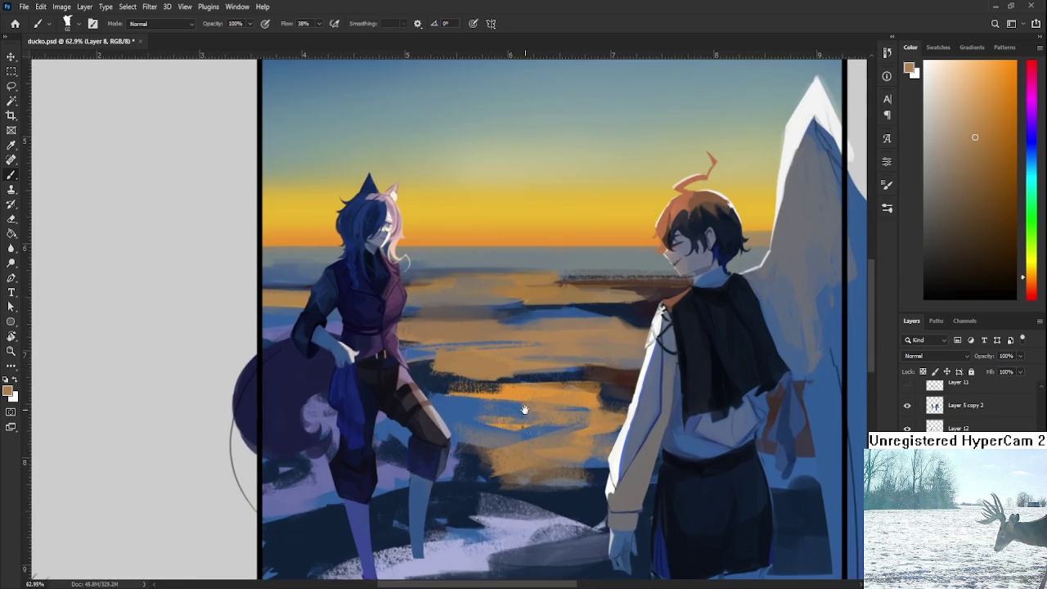
scroll(396, 458, "up", 1, "alt")
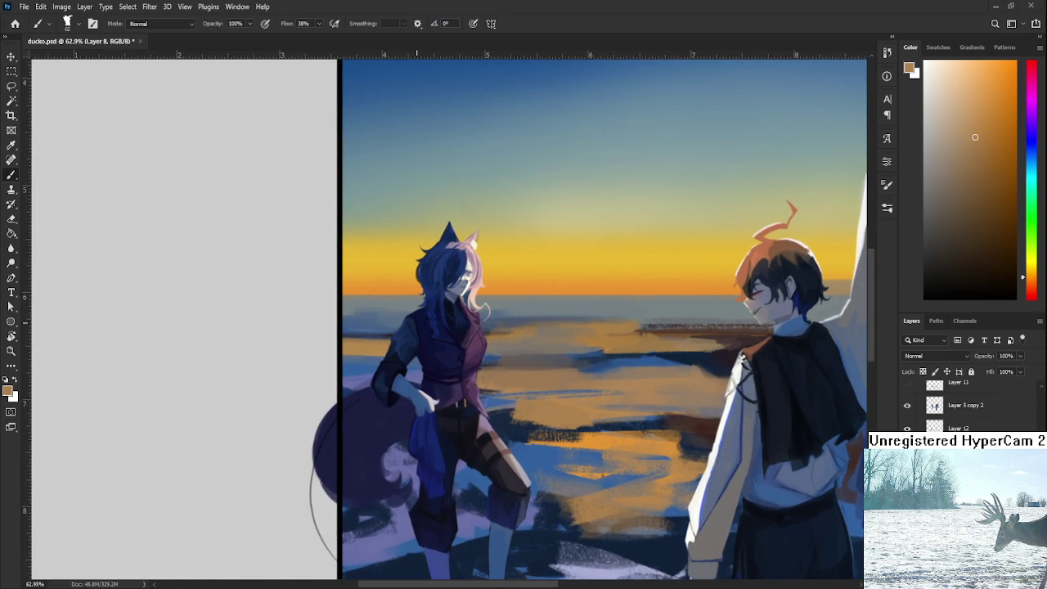
scroll(626, 364, "up", 1, "alt")
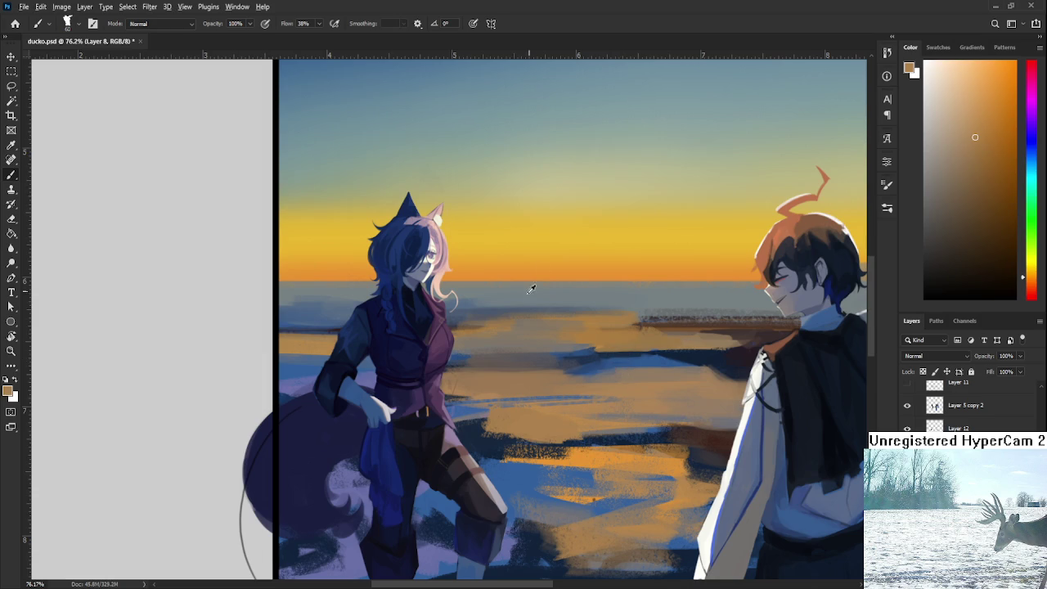
Step: Sample blue-purple from the water and paint a light-purple stroke at the girl's waist
left_click(460, 403, "alt")
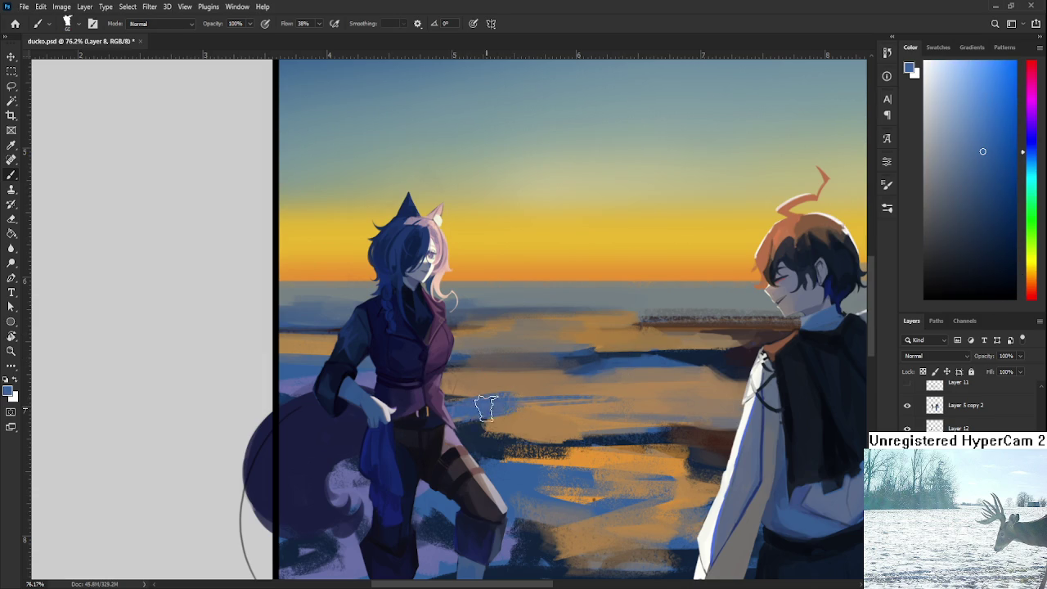
left_click(497, 401, "alt")
left_click_drag(449, 463, 474, 390)
left_click(409, 449, "alt")
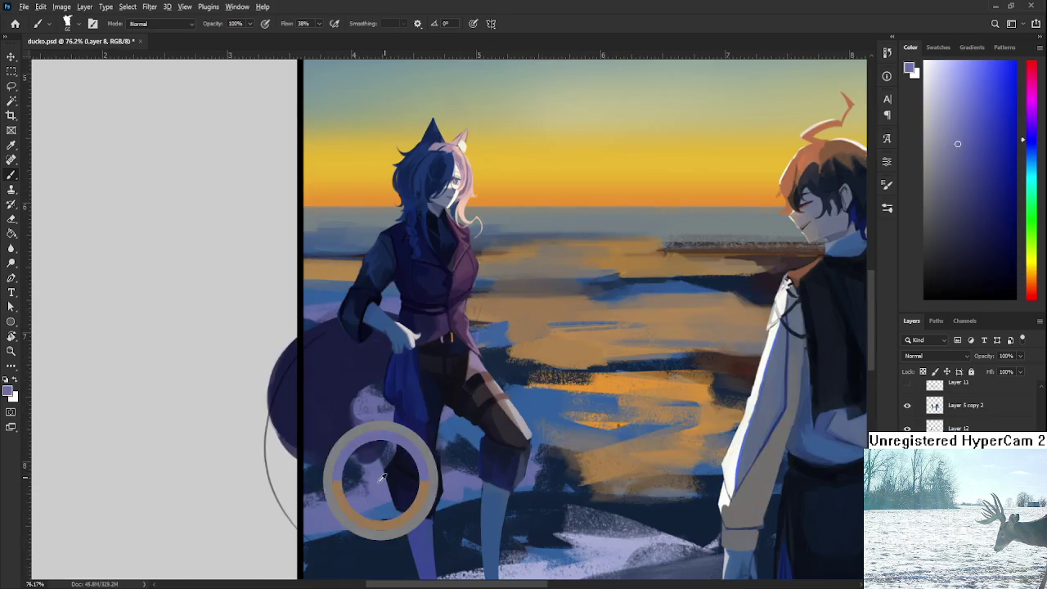
mouse_move(471, 319)
left_mouse_down()
mouse_move(527, 312)
mouse_move(469, 328)
mouse_move(499, 337)
mouse_move(530, 328)
mouse_move(506, 330)
left_mouse_up()
Step: Extend the lavender streak rightward across the orange water toward the boy
left_click(483, 331, "alt")
left_click(464, 330, "alt")
left_click(502, 322, "alt")
left_click(490, 328, "alt")
left_click(523, 334, "alt")
left_click(504, 331, "alt")
left_click(527, 333, "alt")
left_click(498, 330, "alt")
left_click_drag(518, 332, 570, 336)
Step: Lengthen the blue-purple streak across the remaining water until it reaches the boy
left_click(570, 335, "alt")
left_click(526, 329, "alt")
left_click(573, 337, "alt")
left_click_drag(547, 336, 582, 339)
left_click(560, 334, "alt")
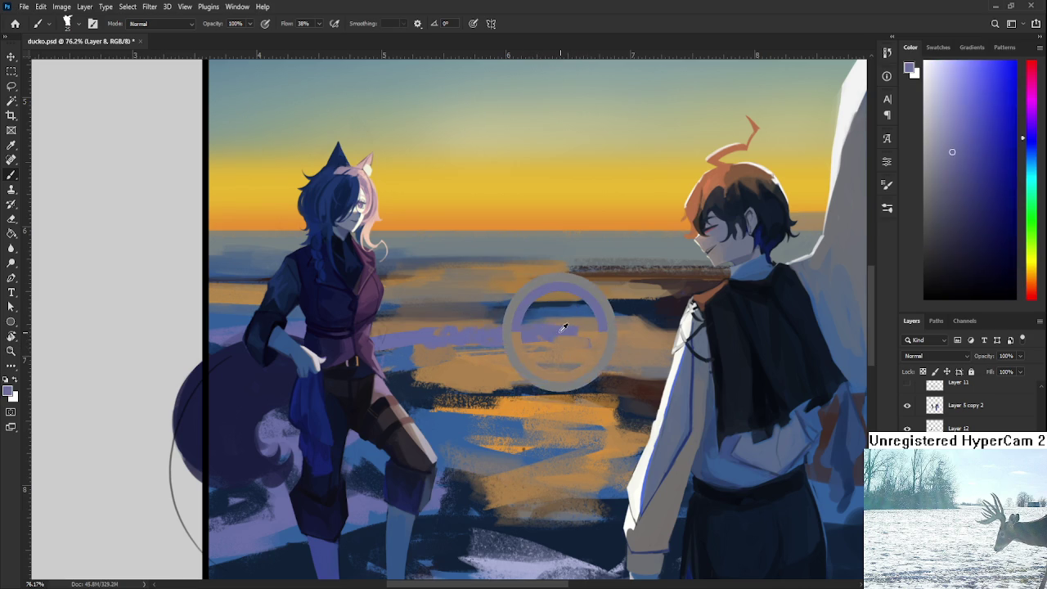
left_click(594, 333, "alt")
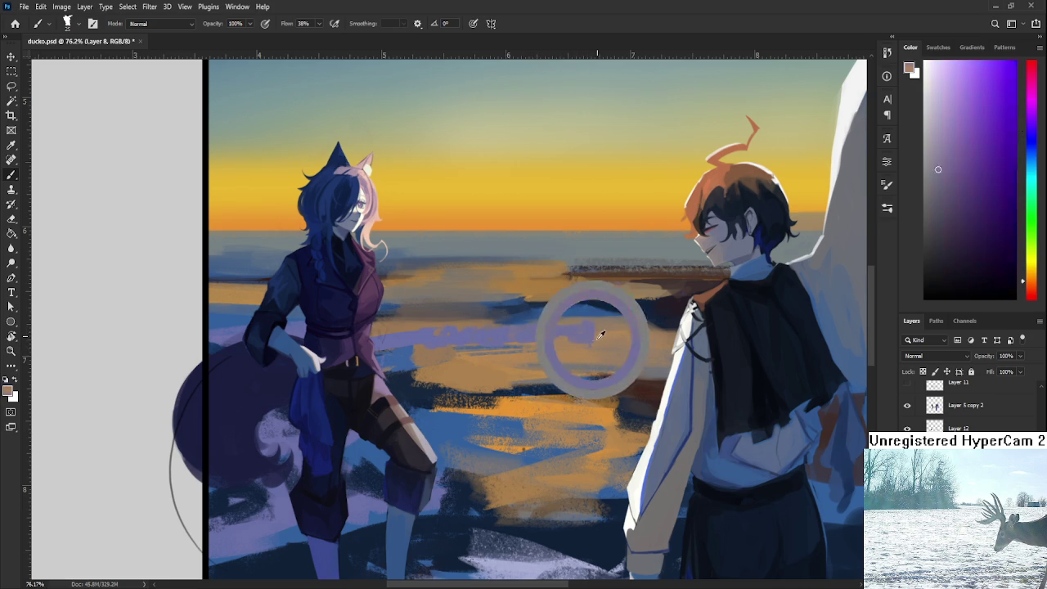
left_click(573, 323, "alt")
left_click(561, 327, "alt")
left_click_drag(582, 329, 642, 336)
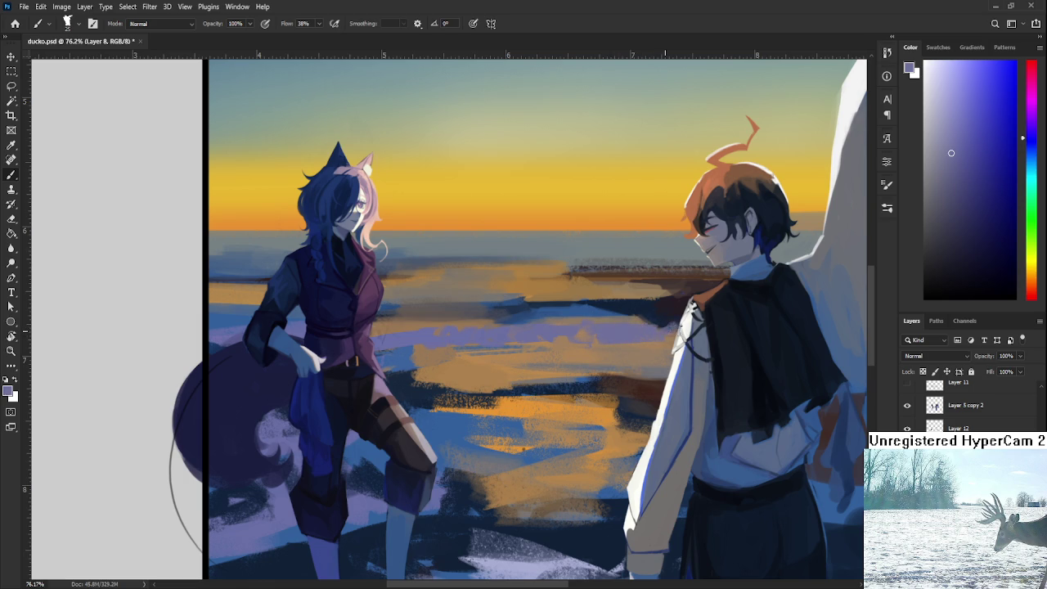
left_click(662, 344, "alt")
left_click(640, 331, "alt")
left_click_drag(646, 335, 687, 342)
Step: Scroll back left and pick up purple and brownish-orange tones from the water near the girl
scroll(622, 344, "left", 3)
scroll(509, 344, "left", 1)
scroll(510, 344, "left", 1)
left_click(513, 343, "alt")
left_click(532, 352, "alt")
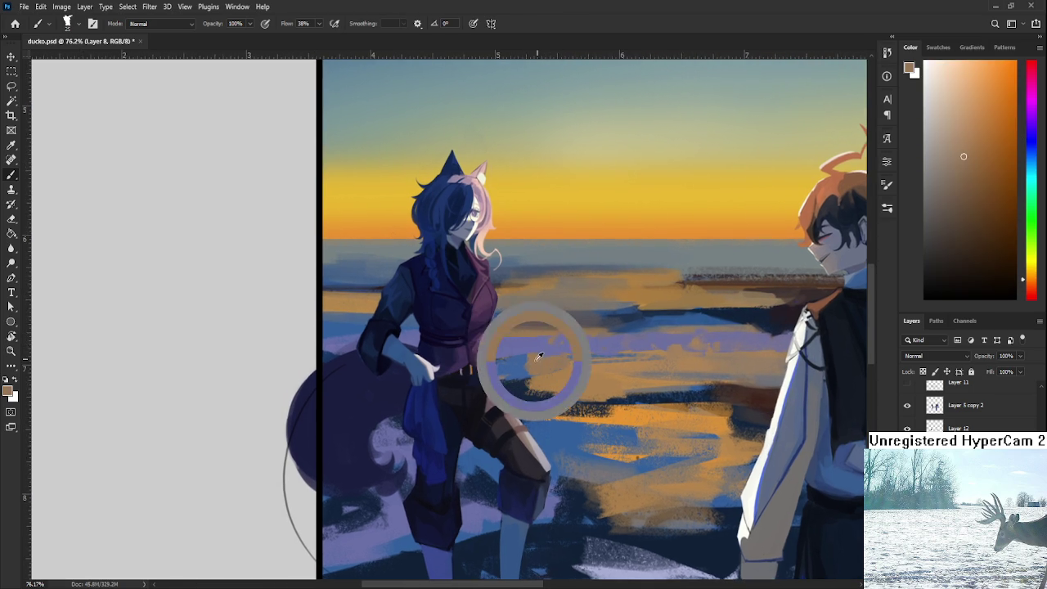
left_click(497, 344, "alt")
left_click(544, 356, "alt")
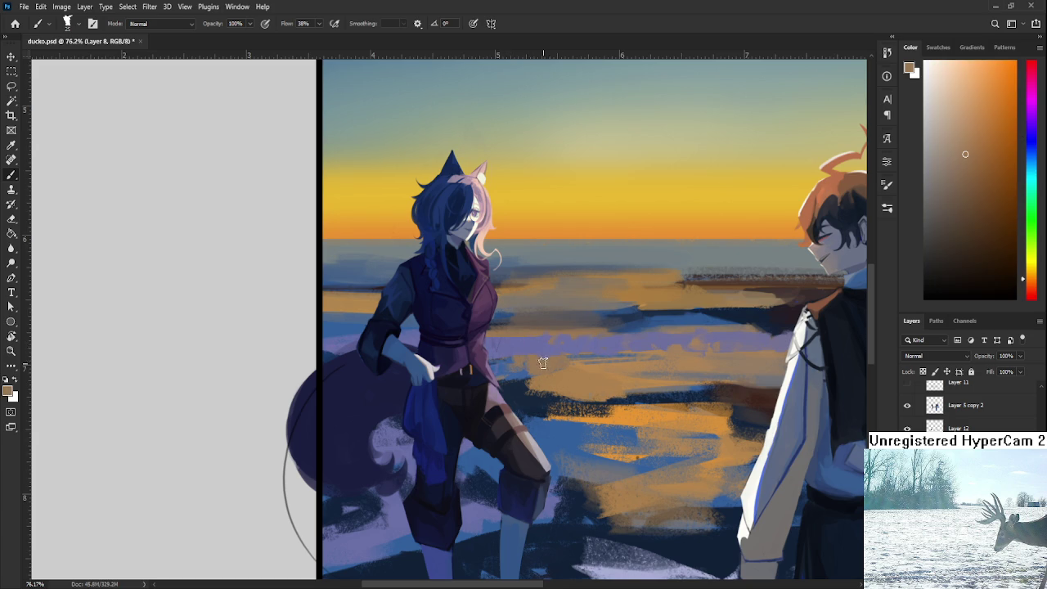
Step: Zoom out to 52% and blend blue-purple and tan-orange tones into the water
scroll(564, 365, "down", 5)
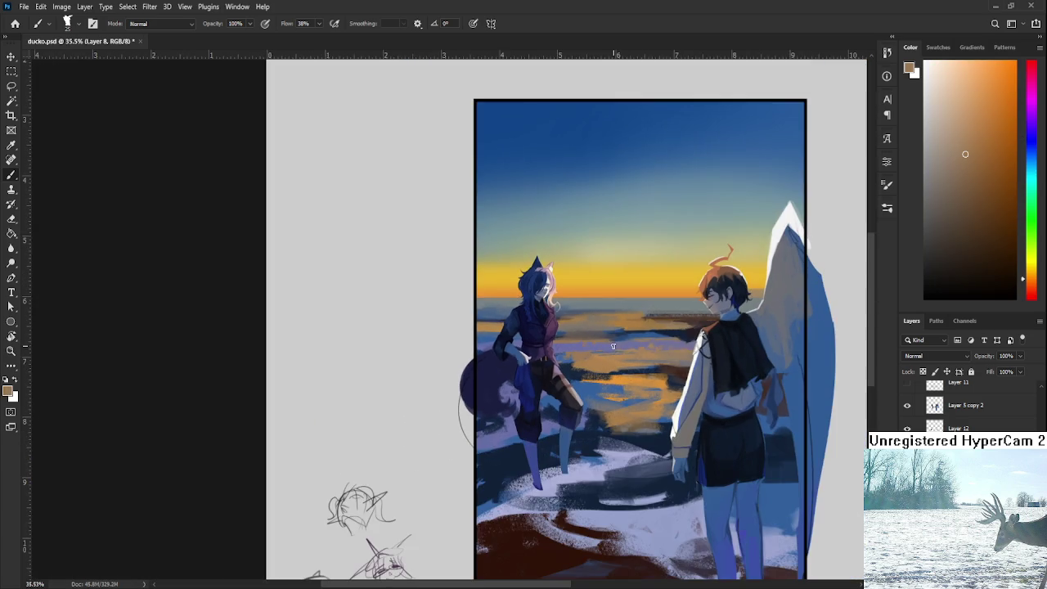
scroll(615, 347, "up", 3)
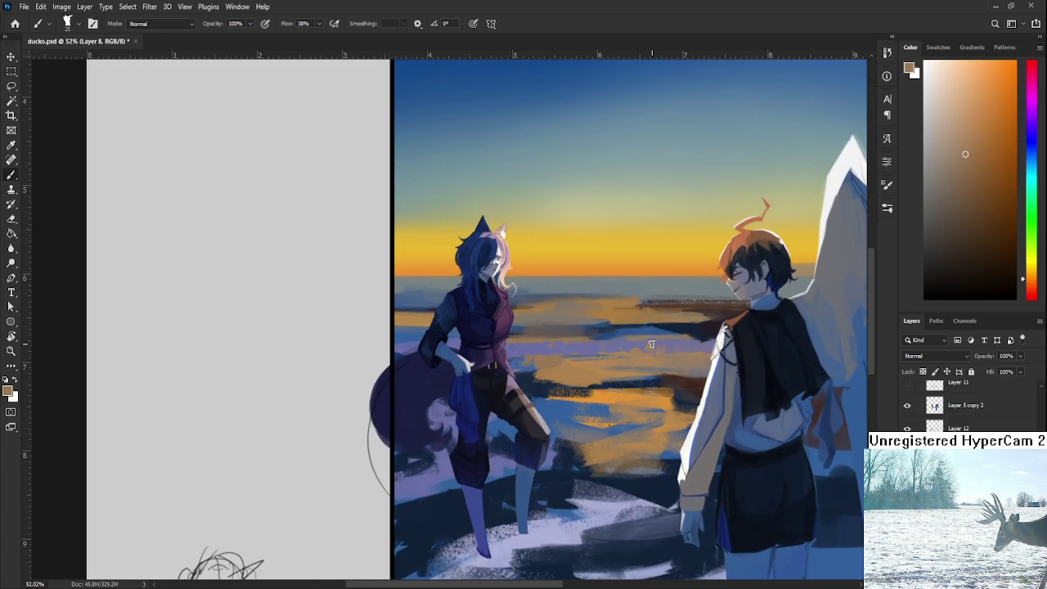
left_click(535, 342, "alt")
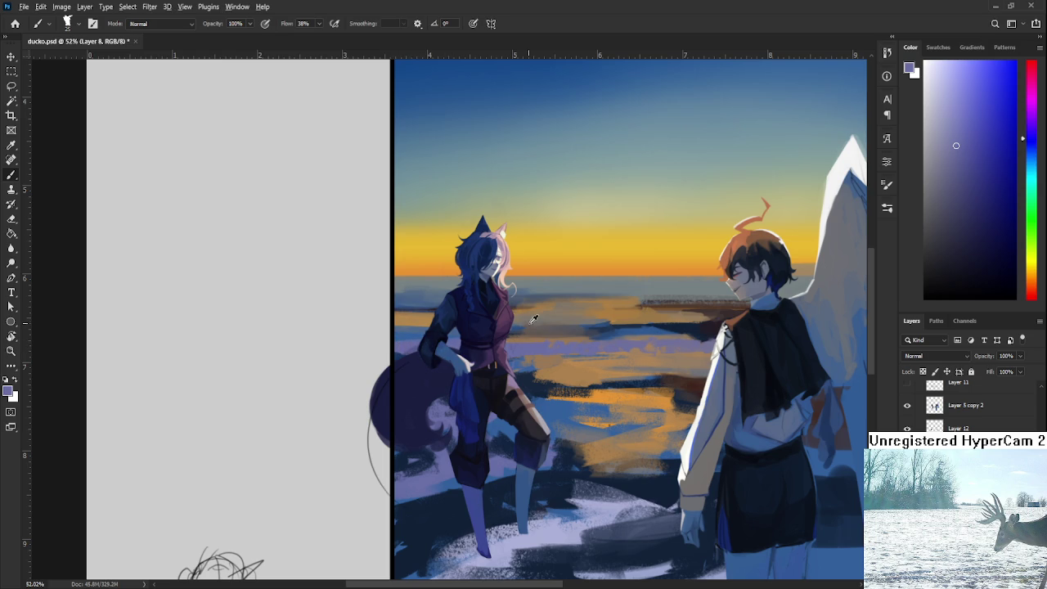
left_click(581, 346, "alt")
left_click(564, 353, "alt")
left_click(573, 370, "alt")
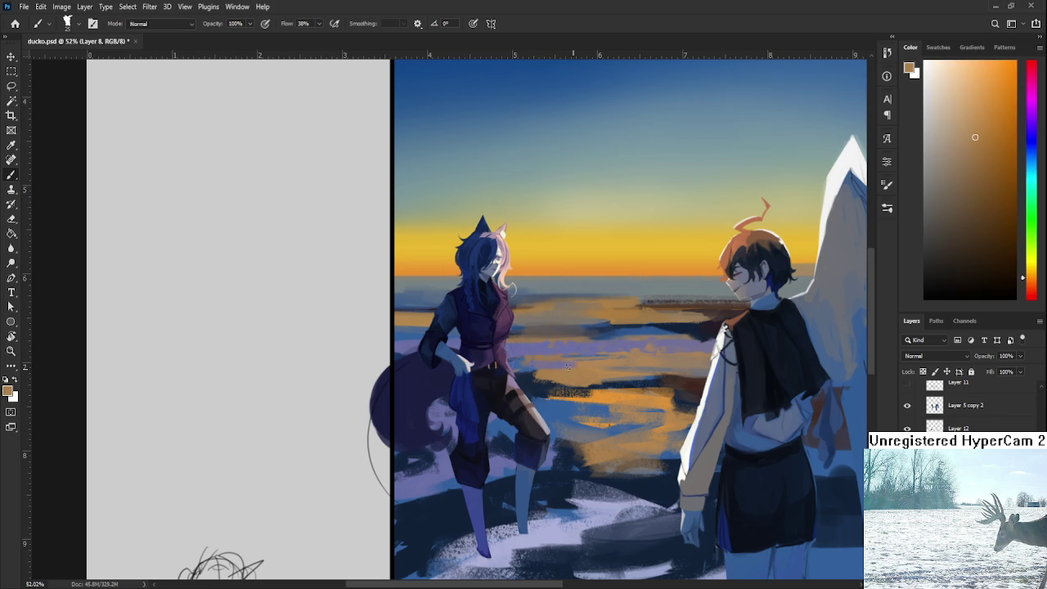
left_click(548, 367, "alt")
left_click(576, 374, "alt")
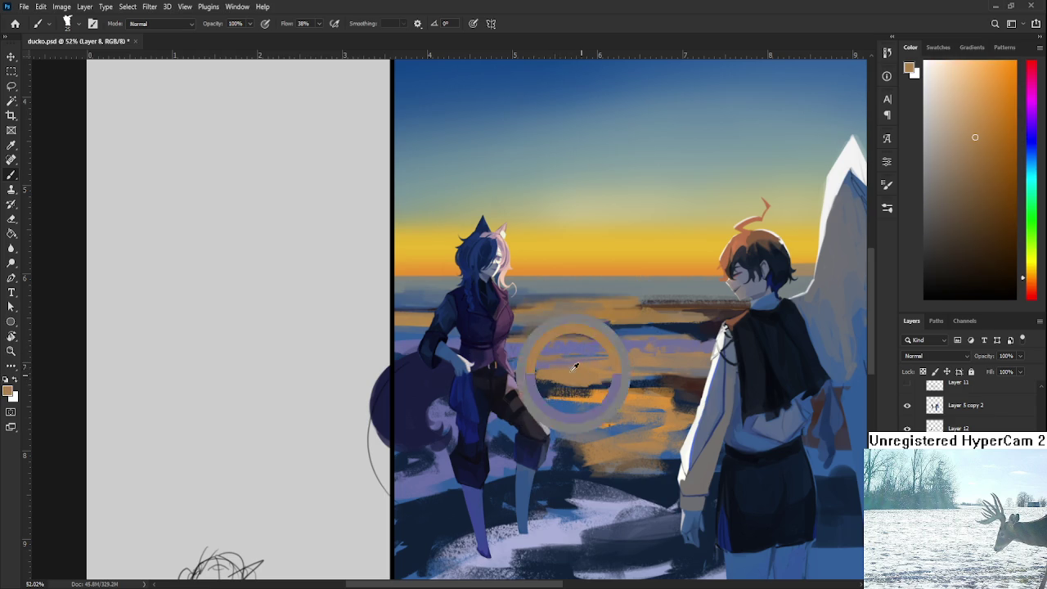
left_click(582, 371, "alt")
left_click(595, 368, "alt")
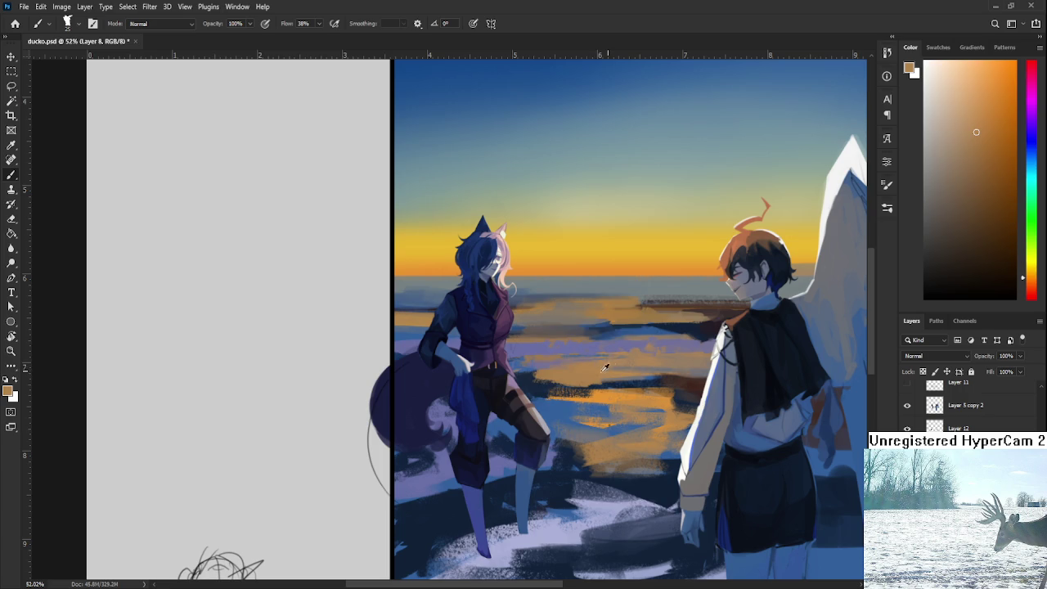
left_click(630, 372, "alt")
Step: Work dark blue, tan-brown and orange tones into the reflections between the characters
left_click(667, 359, "alt")
left_click(626, 381, "alt")
left_click(596, 385, "alt")
left_click_drag(572, 400, 571, 384)
left_click(565, 352, "alt")
left_click(540, 369, "alt")
left_click(537, 373, "alt")
left_click(580, 374, "alt")
left_click(535, 377, "alt")
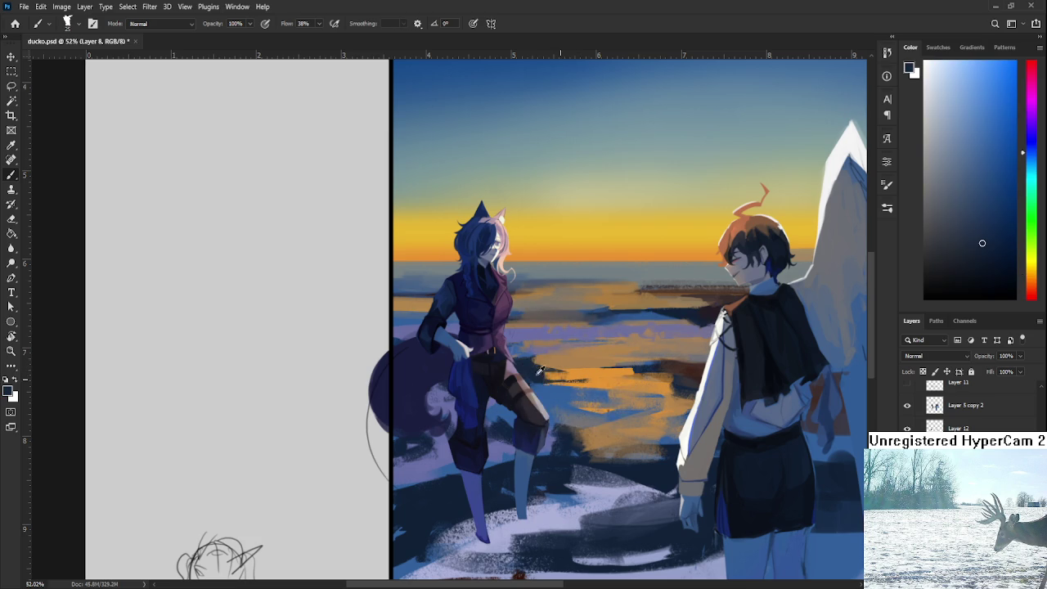
left_click(565, 378, "alt")
left_click(615, 360, "alt")
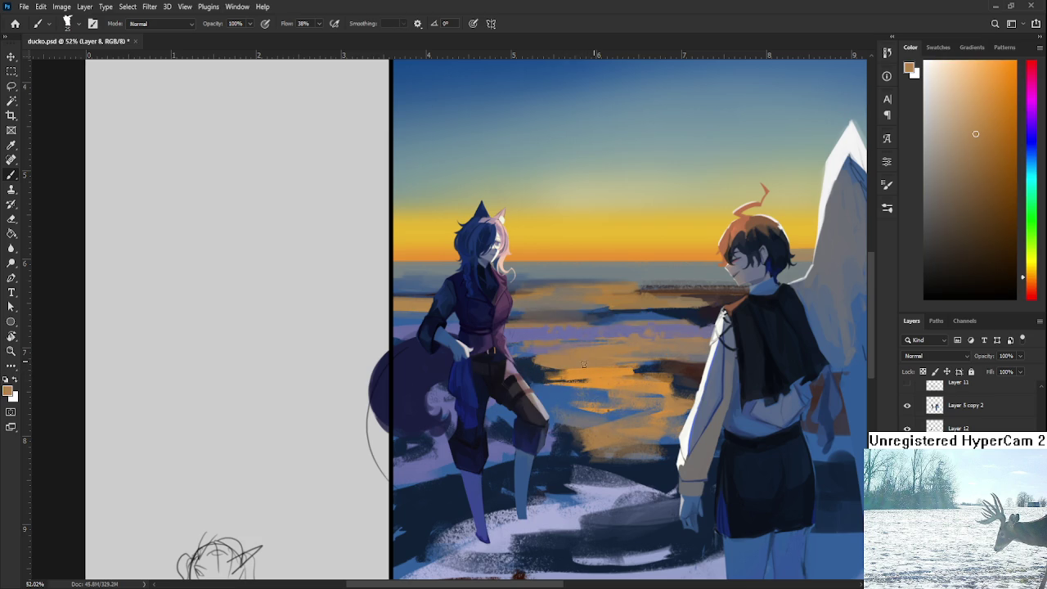
Step: Alternate dark navy and orange strokes across the water reflection
left_click(529, 357, "alt")
left_click(544, 365, "alt")
left_click(531, 361, "alt")
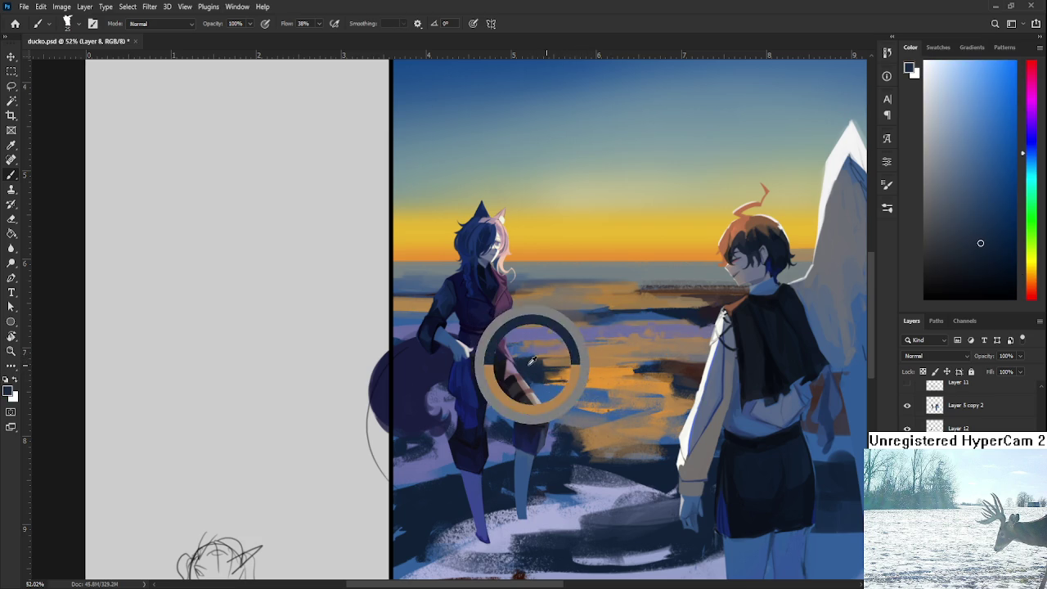
left_click(597, 357, "alt")
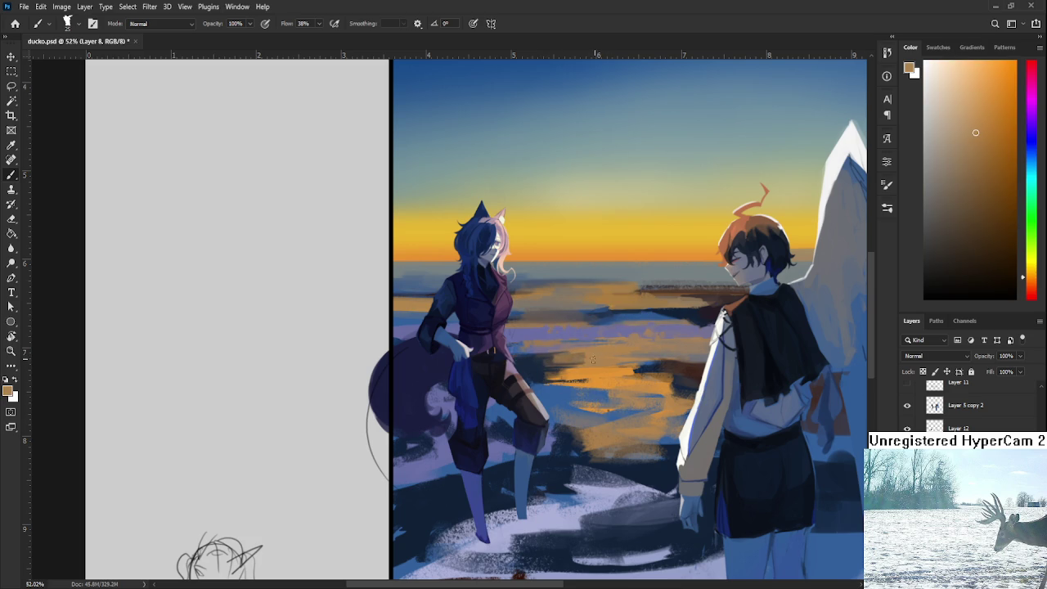
left_click(534, 357, "alt")
left_click(582, 350, "alt")
left_click(577, 357, "alt")
Step: Layer light lavender-grey and dark navy strokes, finishing with orange-brown accents
left_click(582, 360, "alt")
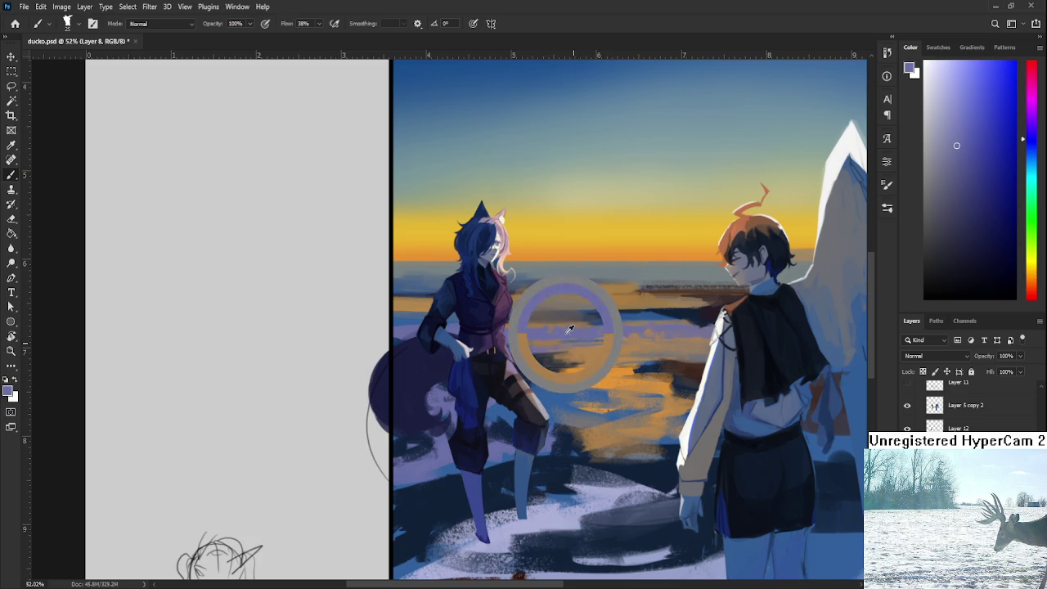
left_click(544, 360, "alt")
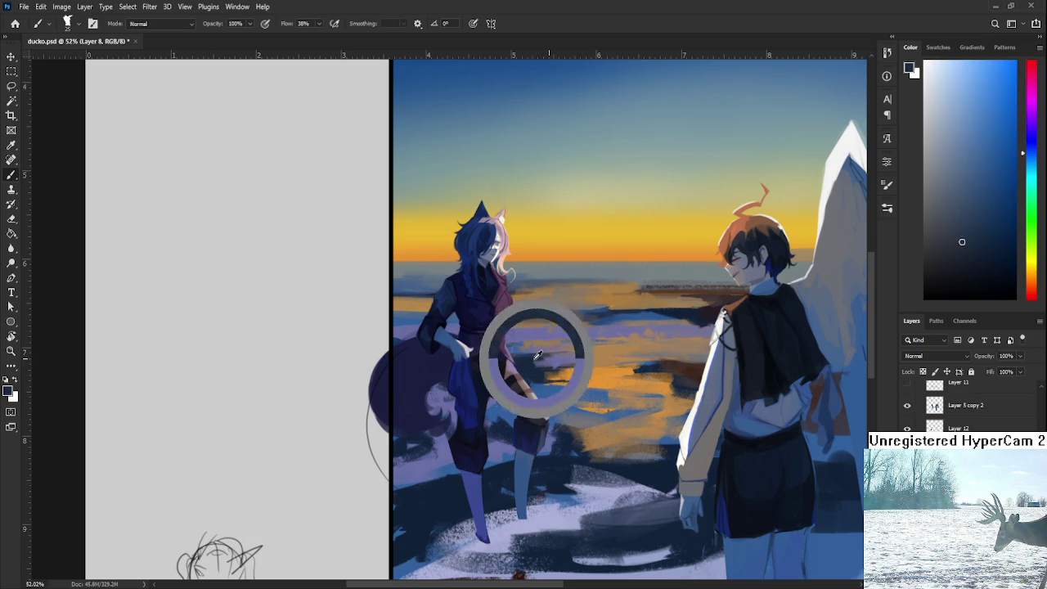
left_click(548, 360, "alt")
left_click(581, 362, "alt")
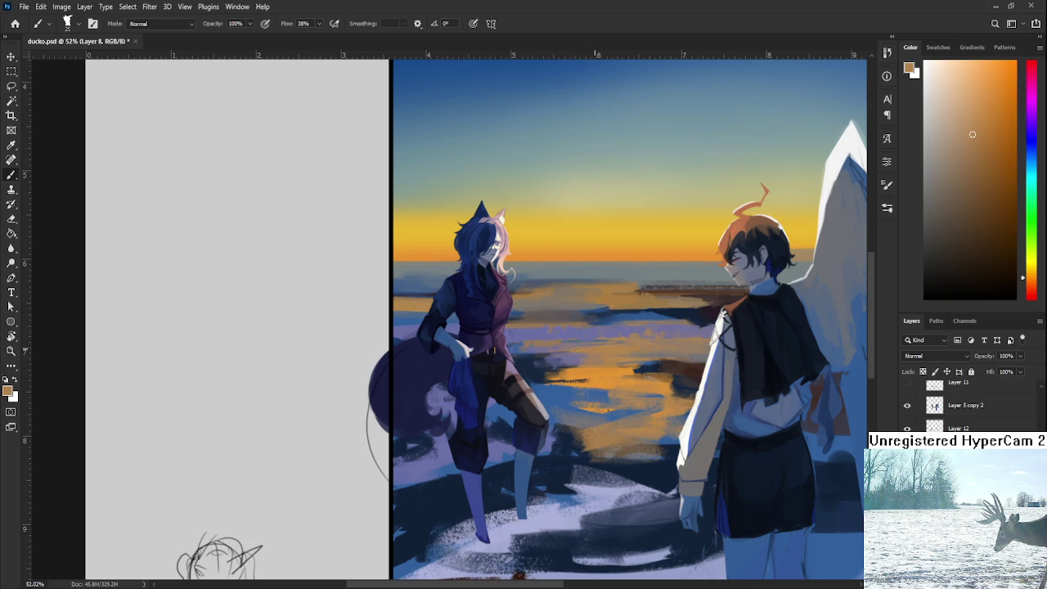
left_click(573, 361, "alt")
left_click(544, 363, "alt")
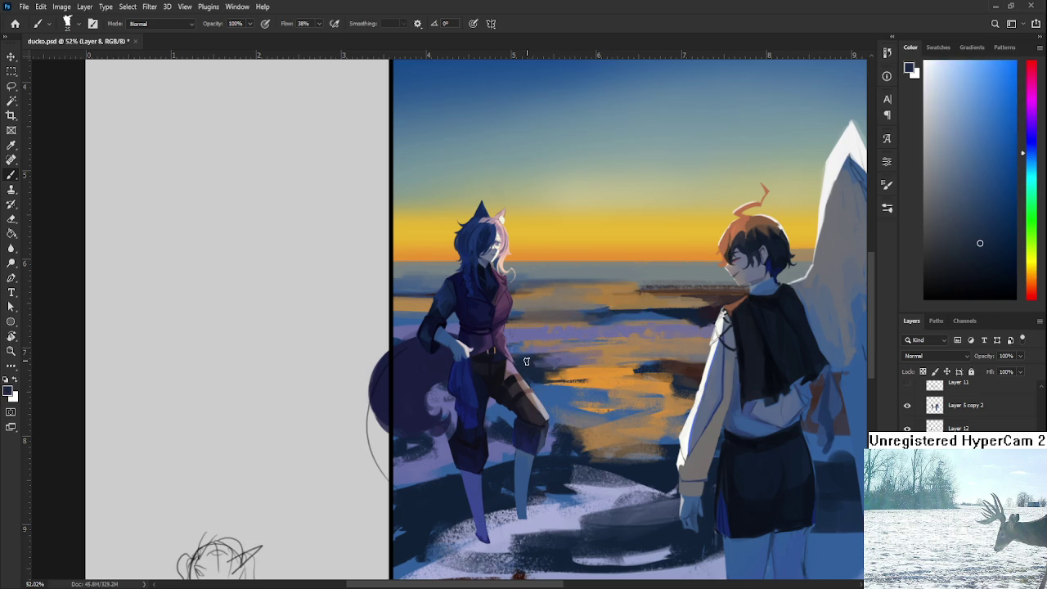
left_click(581, 360, "alt")
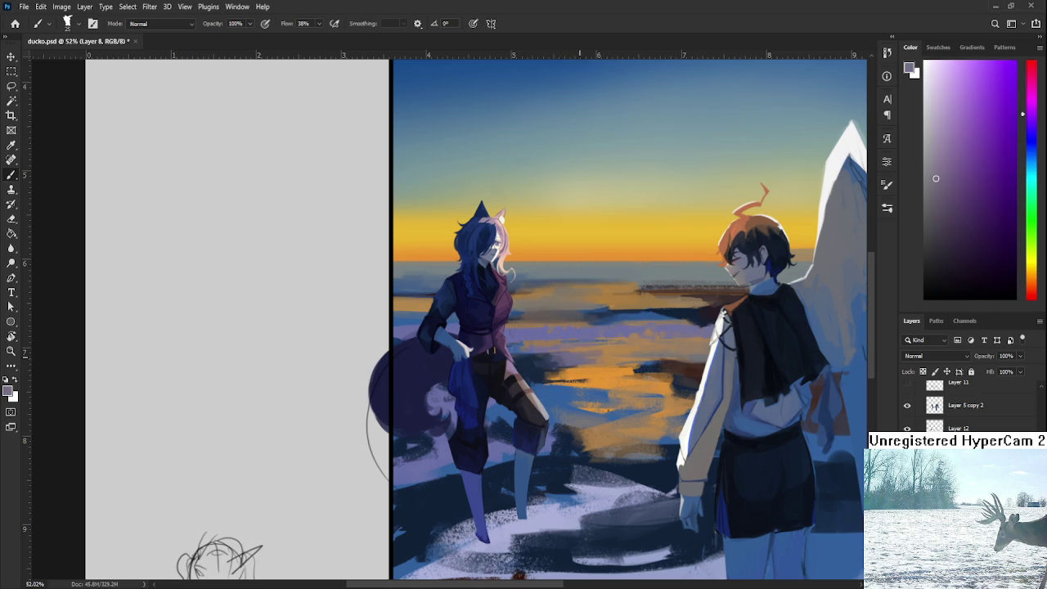
left_click(603, 359, "alt")
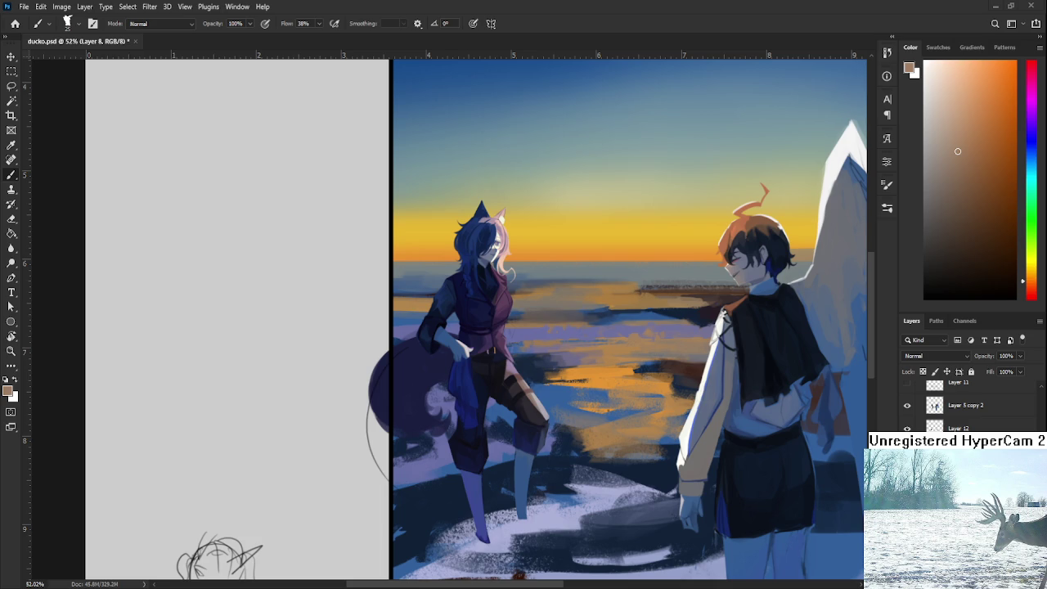
scroll(577, 344, "down", 2)
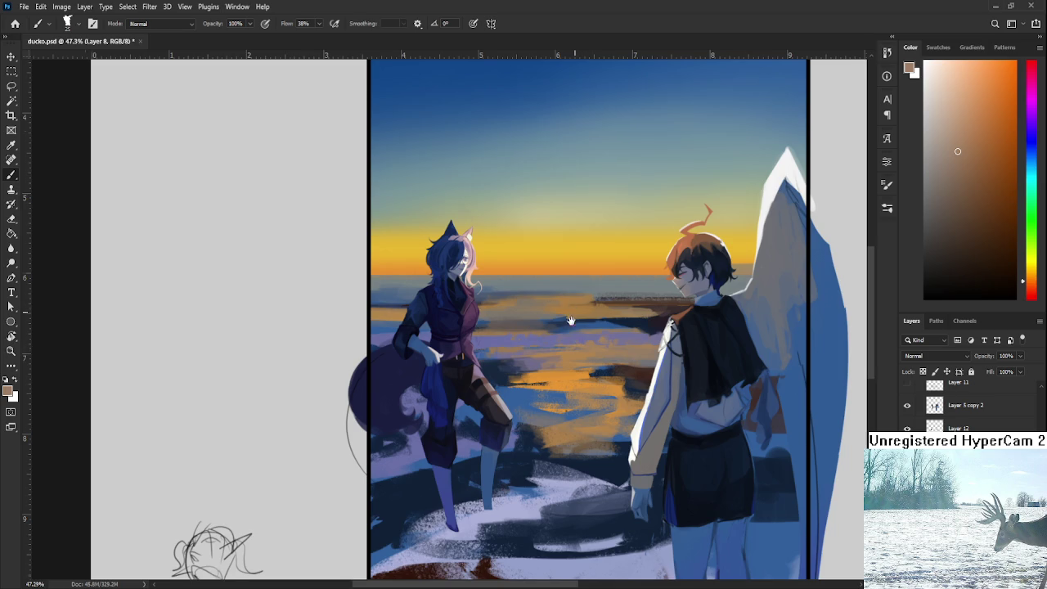
Step: Zoom in and work muted tan and orange-brown tones into the sea near the girl
scroll(576, 314, "up", 1)
left_click(570, 362, "alt")
left_click(533, 372, "alt")
left_click(518, 386, "alt")
left_click(526, 382, "alt")
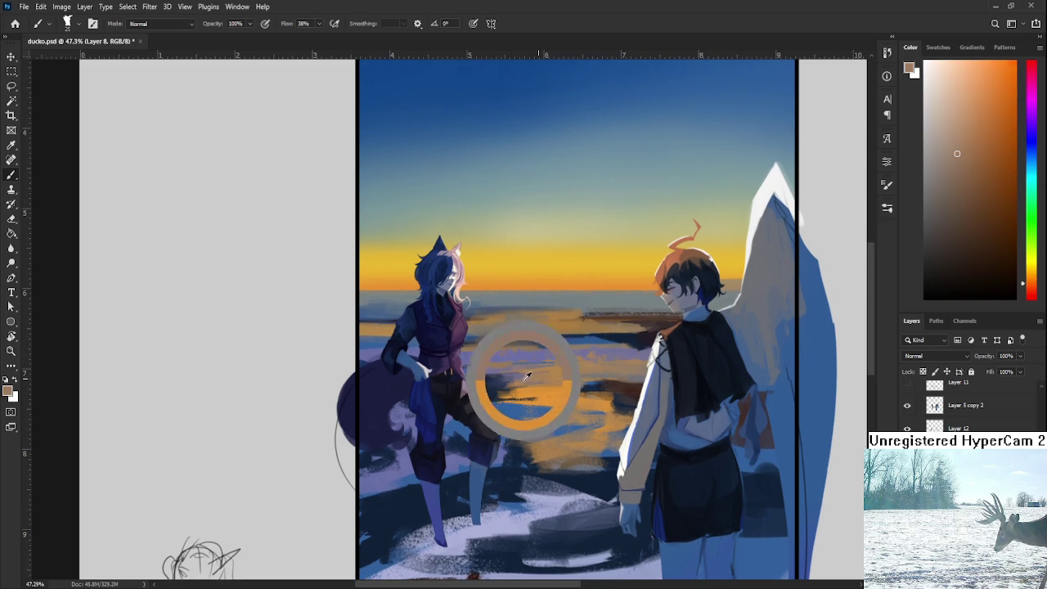
left_click(504, 380, "alt")
left_click(498, 384, "alt")
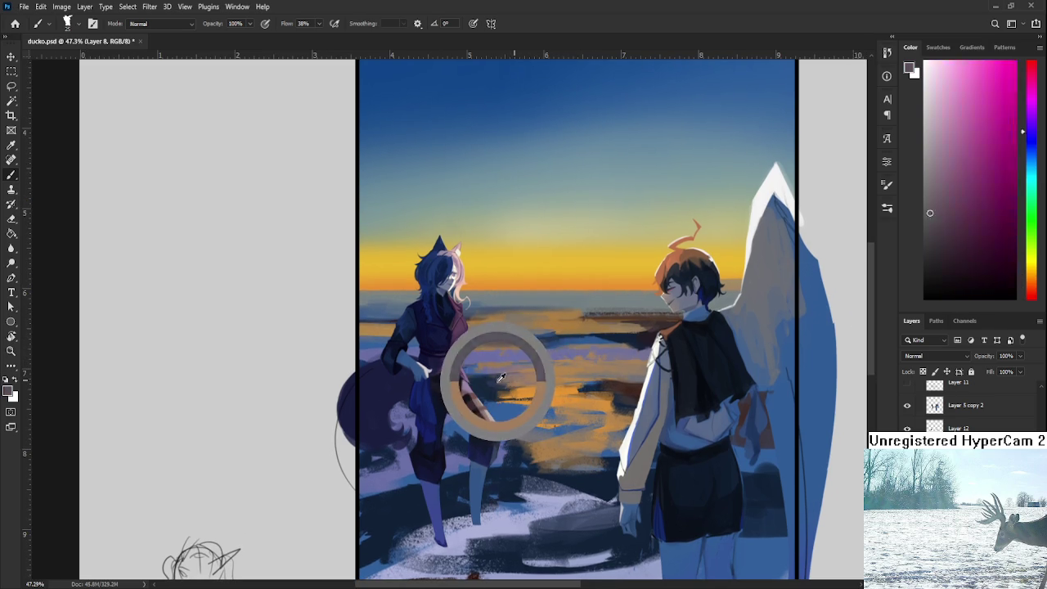
left_click(522, 395, "alt")
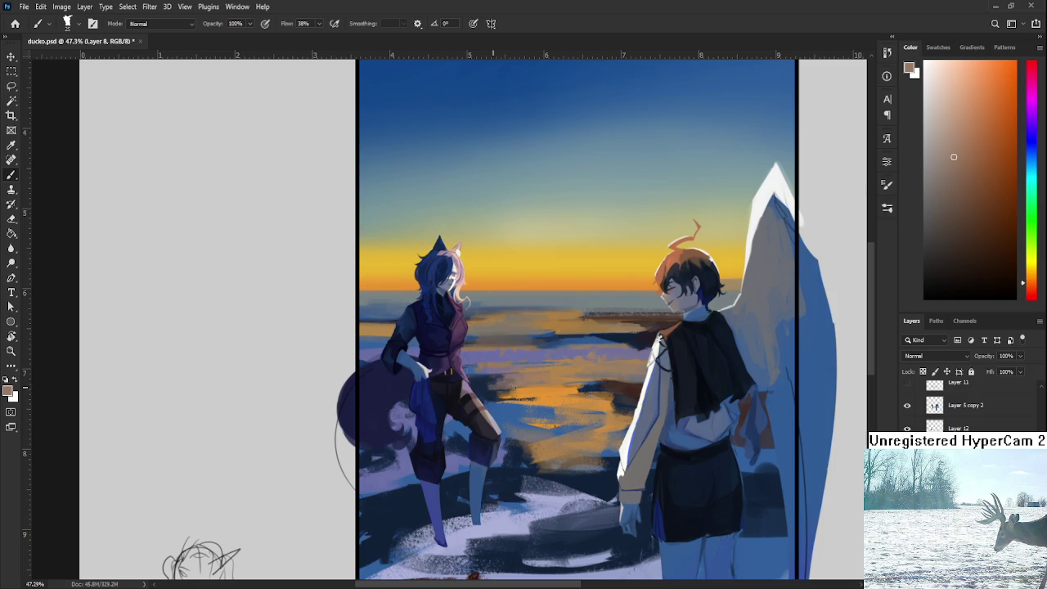
left_click(492, 388, "alt")
left_click(487, 390, "alt")
left_click(482, 386, "alt")
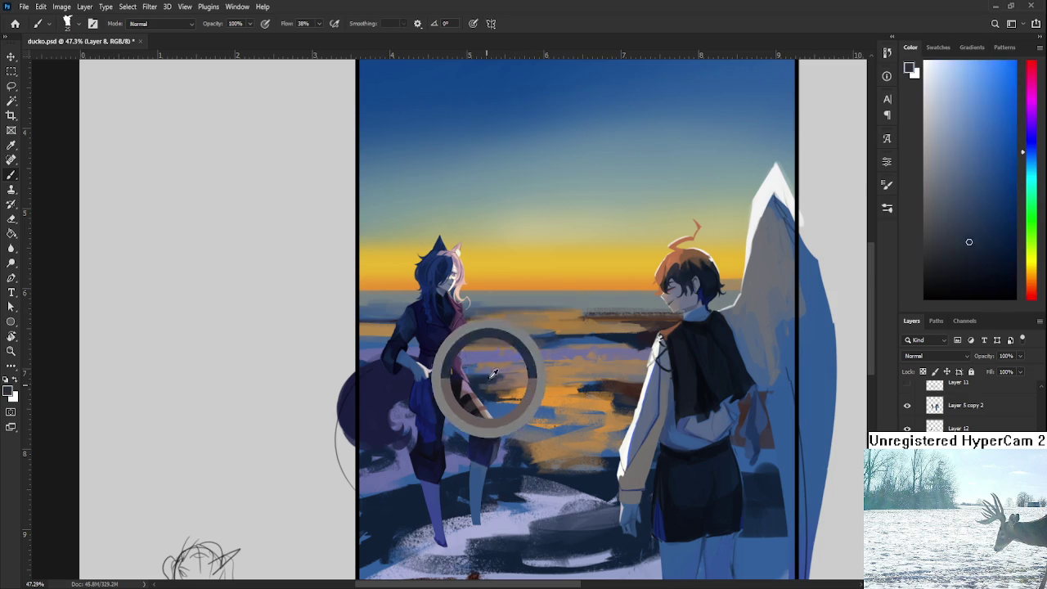
left_click(484, 384, "alt")
Step: Add pinkish red, bright orange and blue touches to the lower water
left_click(481, 379, "alt")
left_click(526, 373, "alt")
left_click(507, 370, "alt")
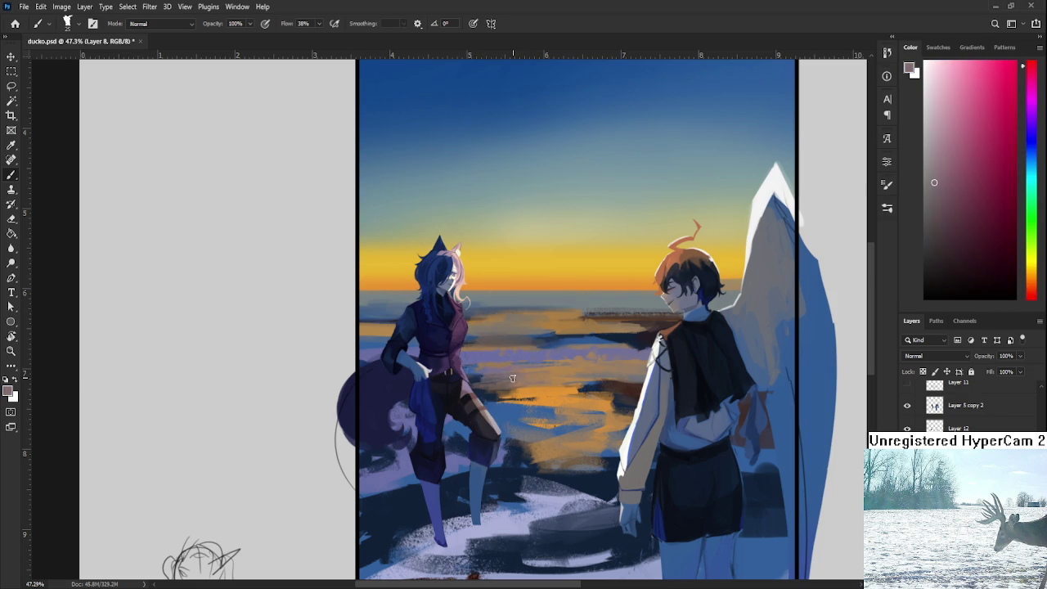
left_click(483, 388, "alt")
left_click(524, 390, "alt")
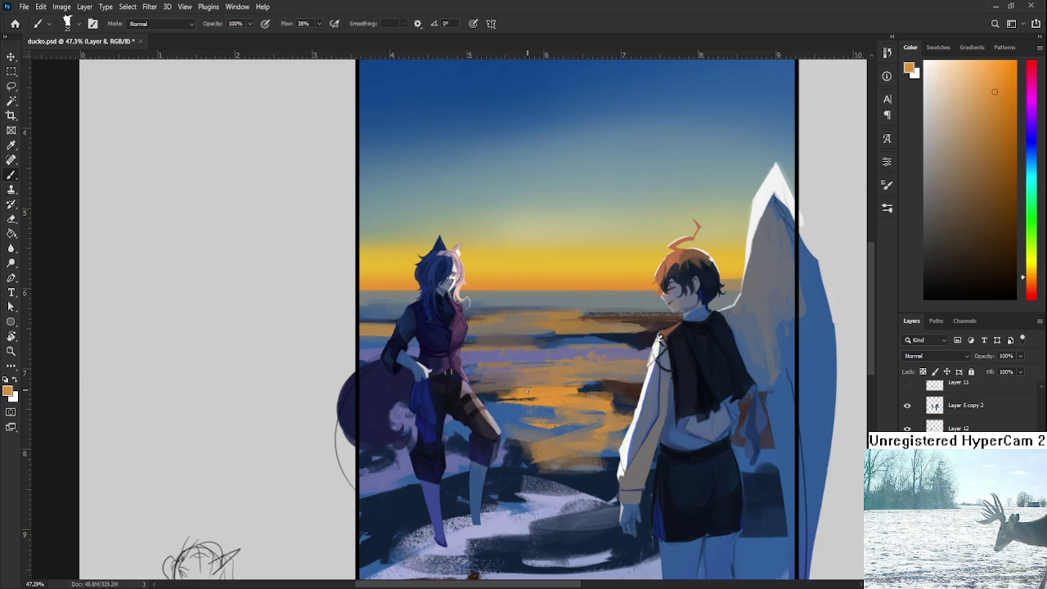
left_click(513, 396, "alt")
left_click(524, 395, "alt")
left_click(494, 411, "alt")
left_click(529, 409, "alt")
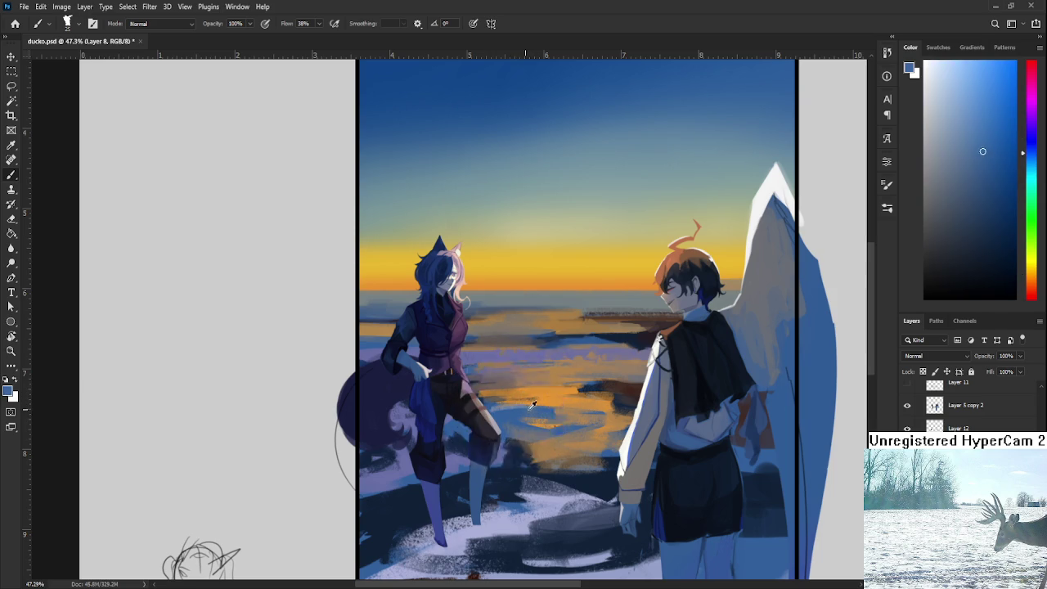
left_click(546, 405, "alt")
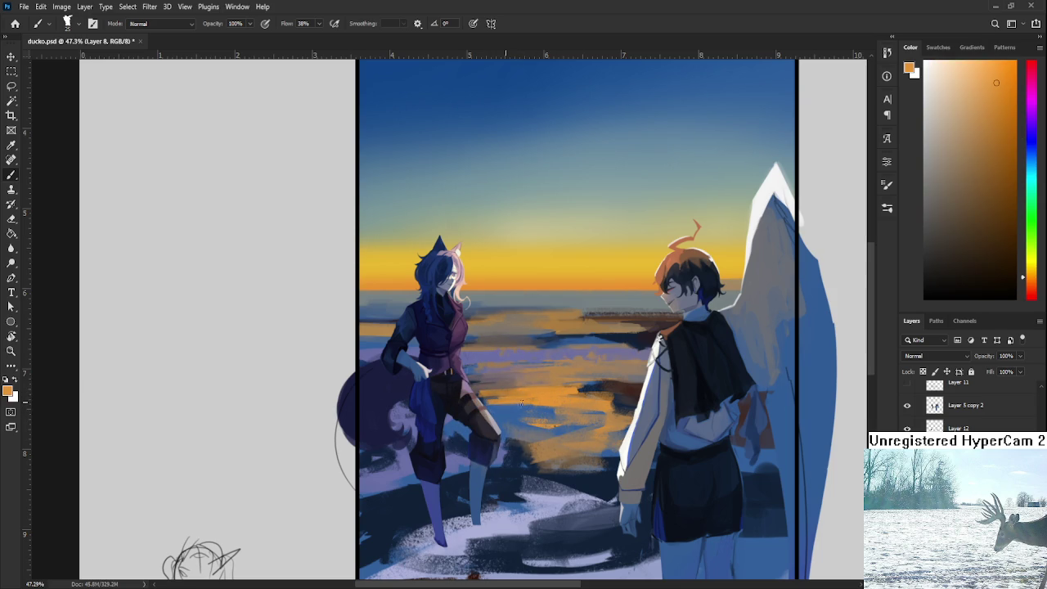
left_click(508, 416, "alt")
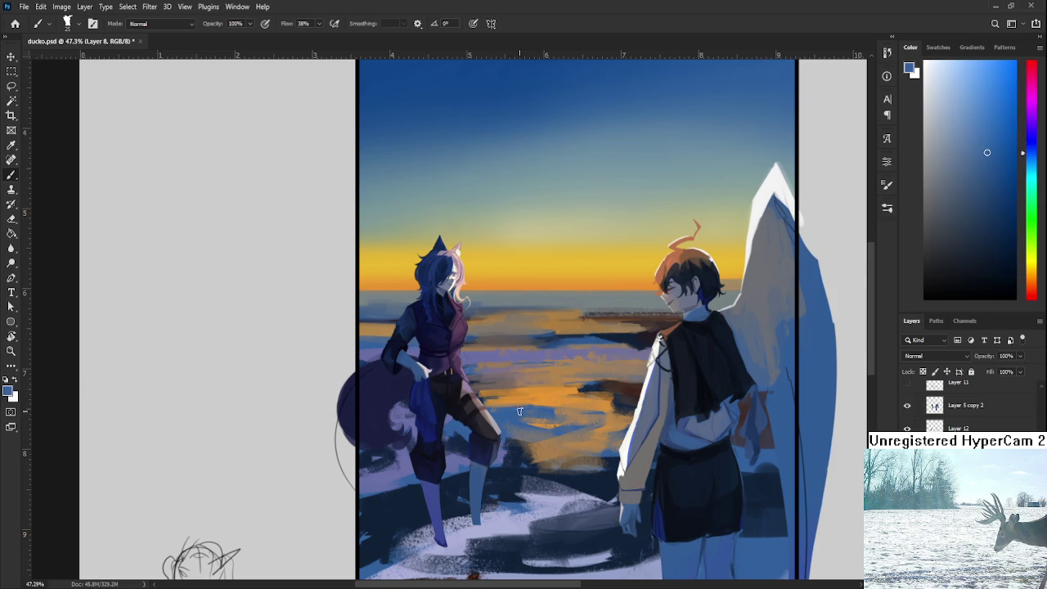
Step: Alternate bright orange and dark navy streaks across the middle of the sea
left_click(540, 399, "alt")
left_click(542, 398, "alt")
left_click(549, 389, "alt")
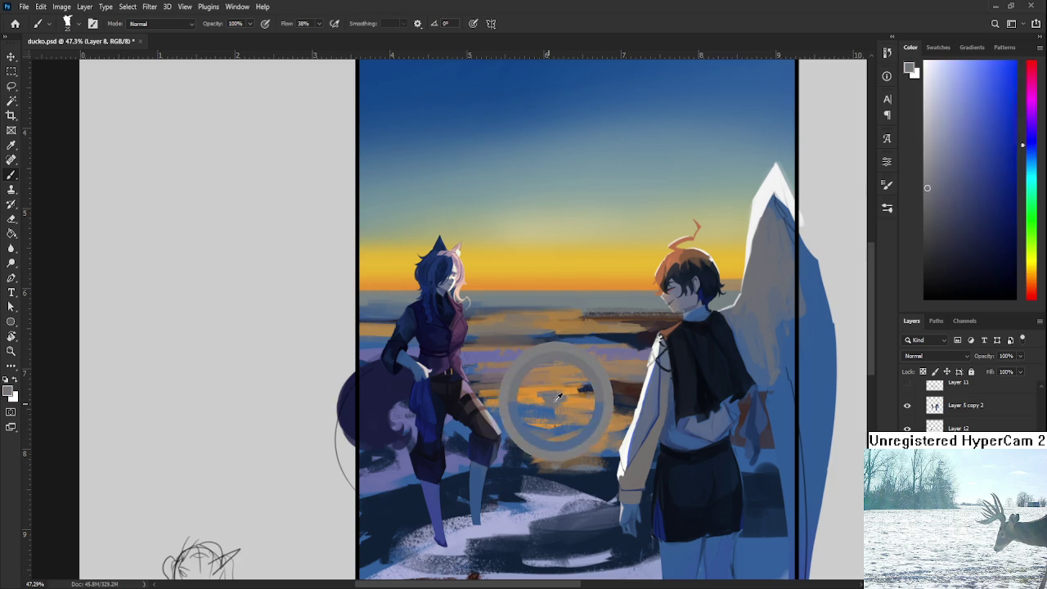
left_click(552, 394, "alt")
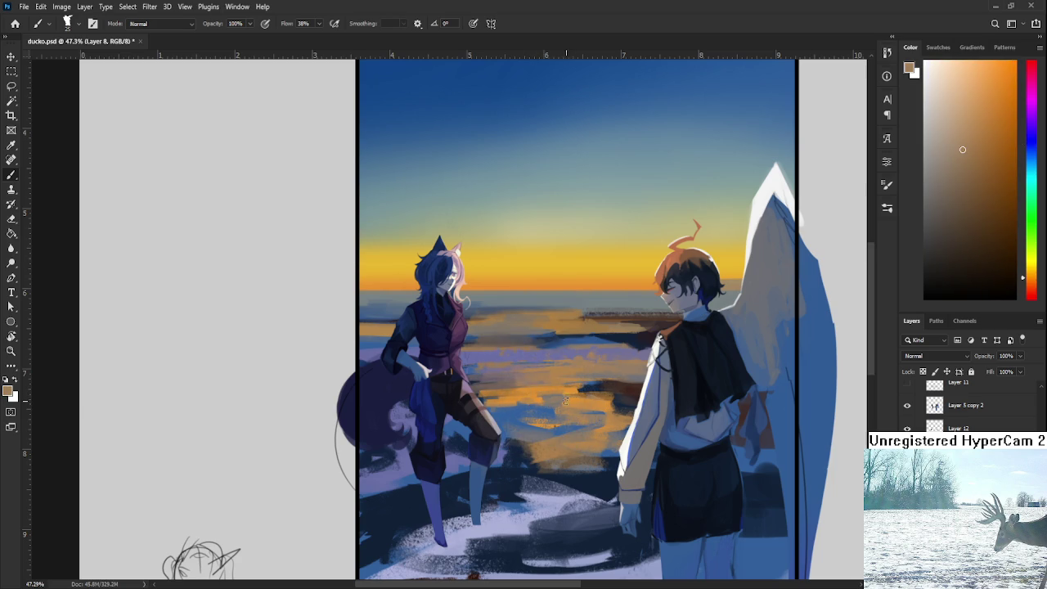
left_click(564, 395, "alt")
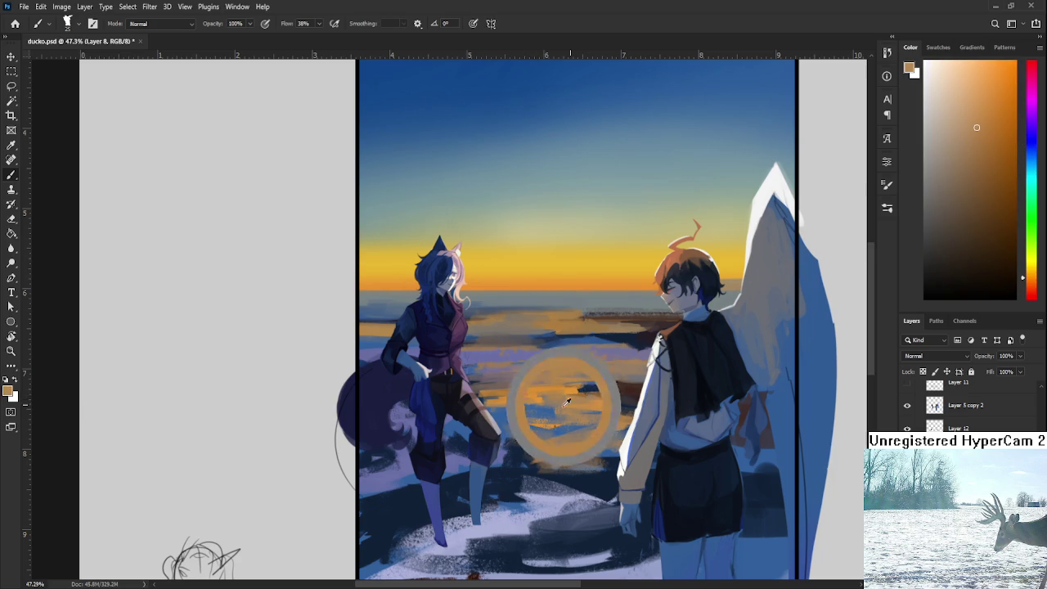
left_click(570, 391, "alt")
left_click(575, 397, "alt")
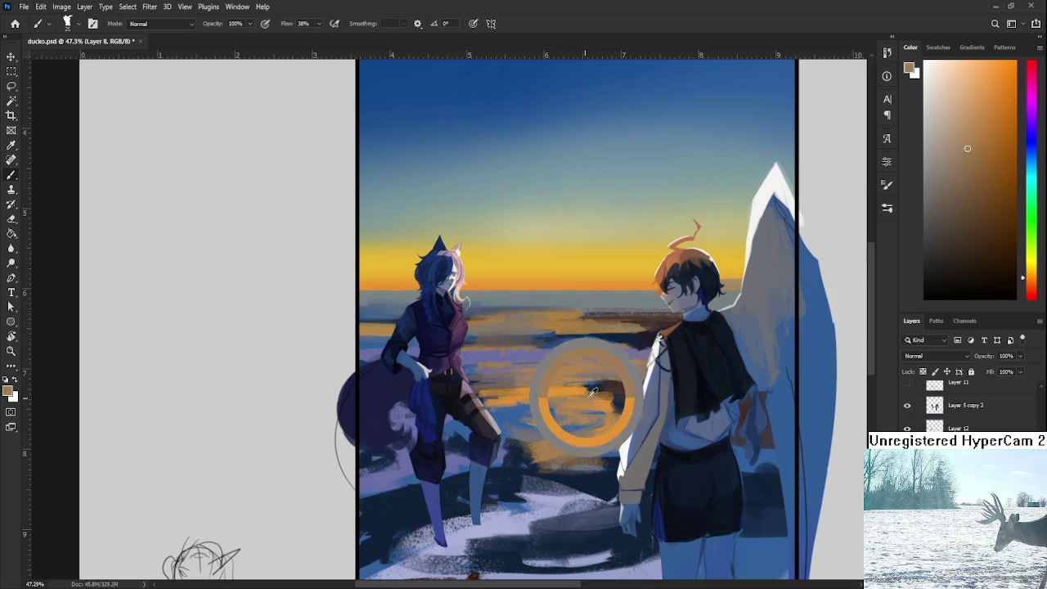
left_click(593, 385, "alt")
left_click(564, 395, "alt")
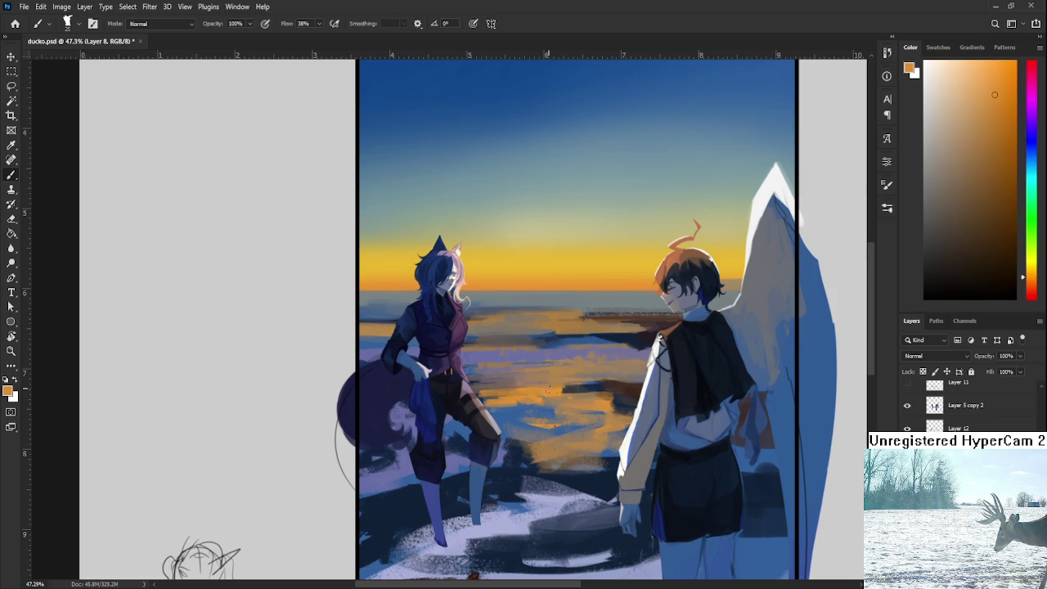
left_click(591, 387, "alt")
Step: Blend dark red, tan-orange and brighter orange streaks into the water toward the boy
left_click(605, 375, "alt")
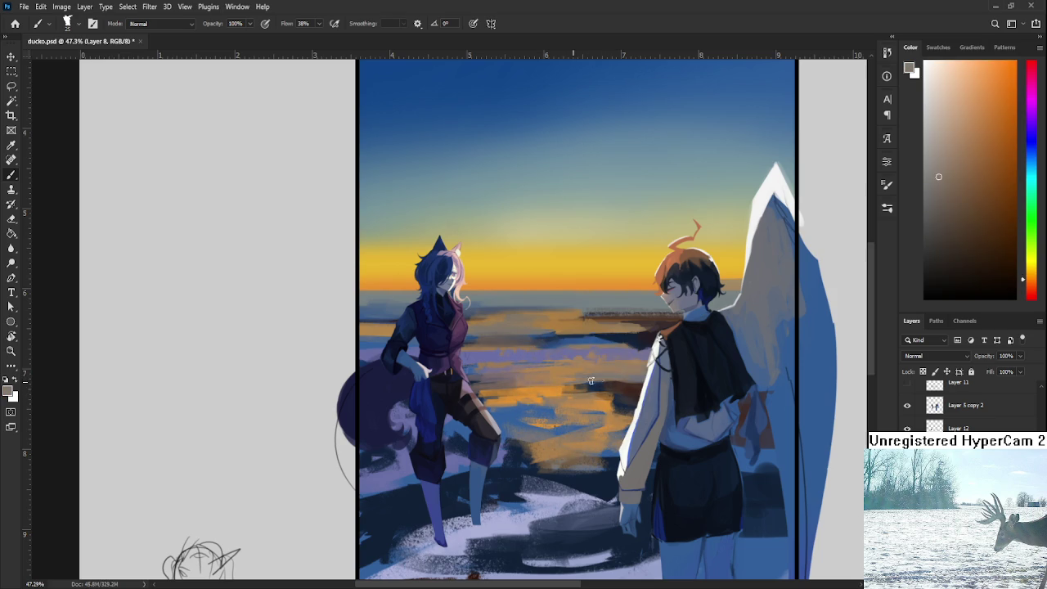
left_click(608, 389, "alt")
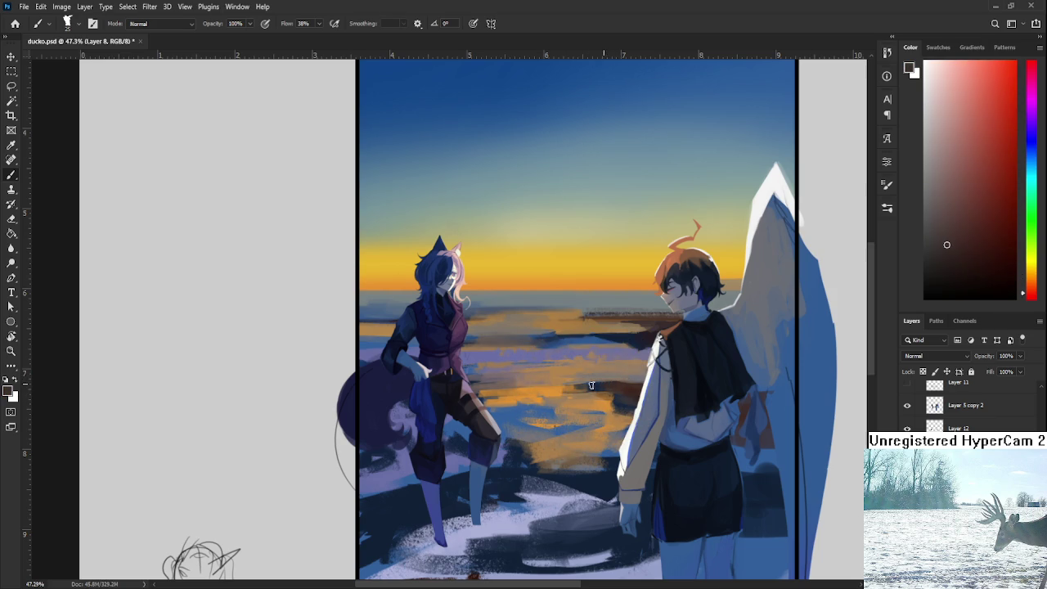
left_click(640, 375, "alt")
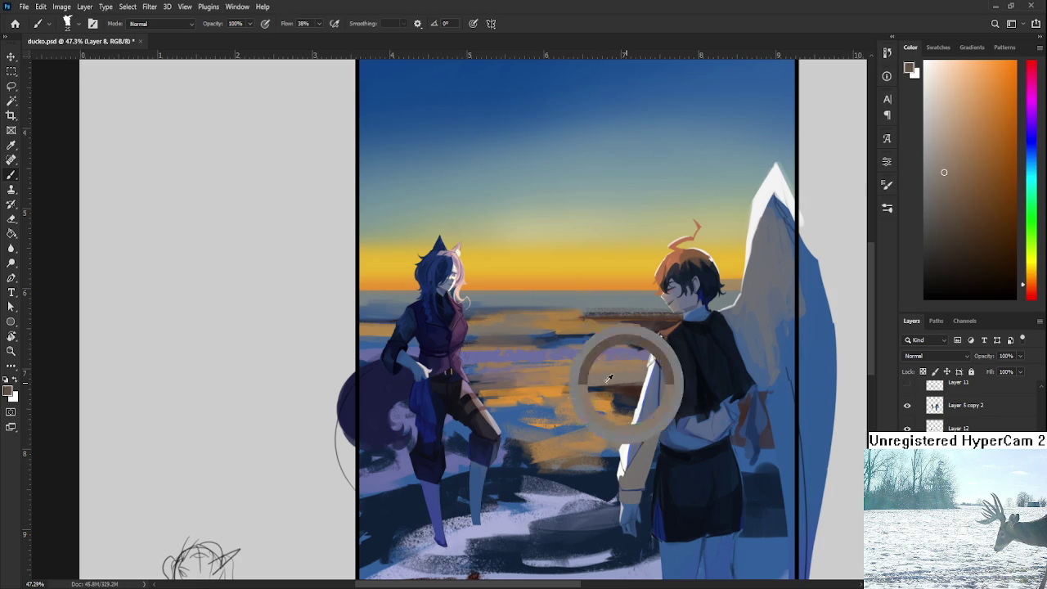
left_click(564, 375, "alt")
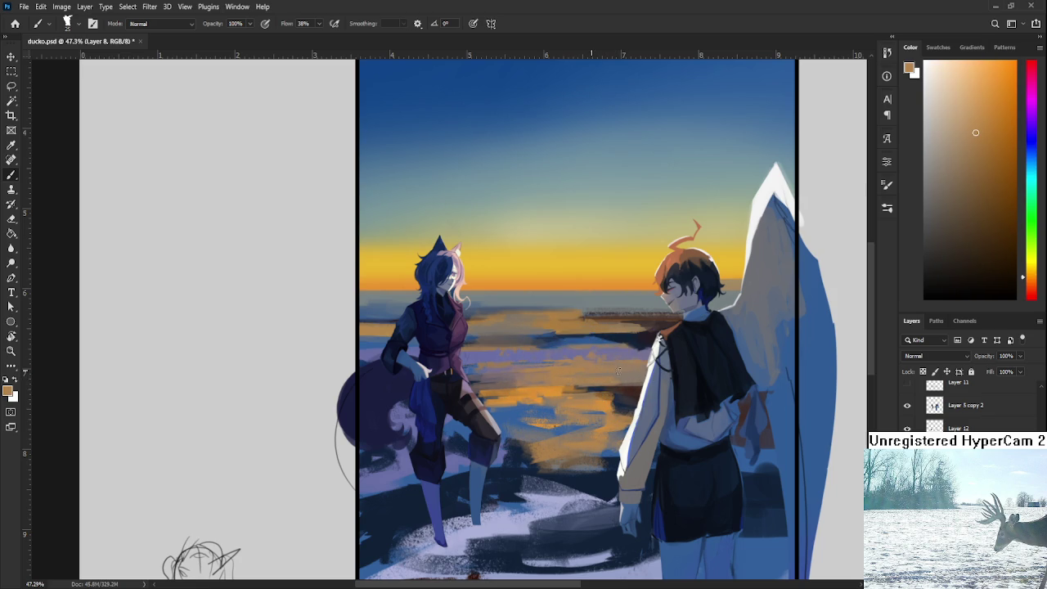
left_click(643, 374, "alt")
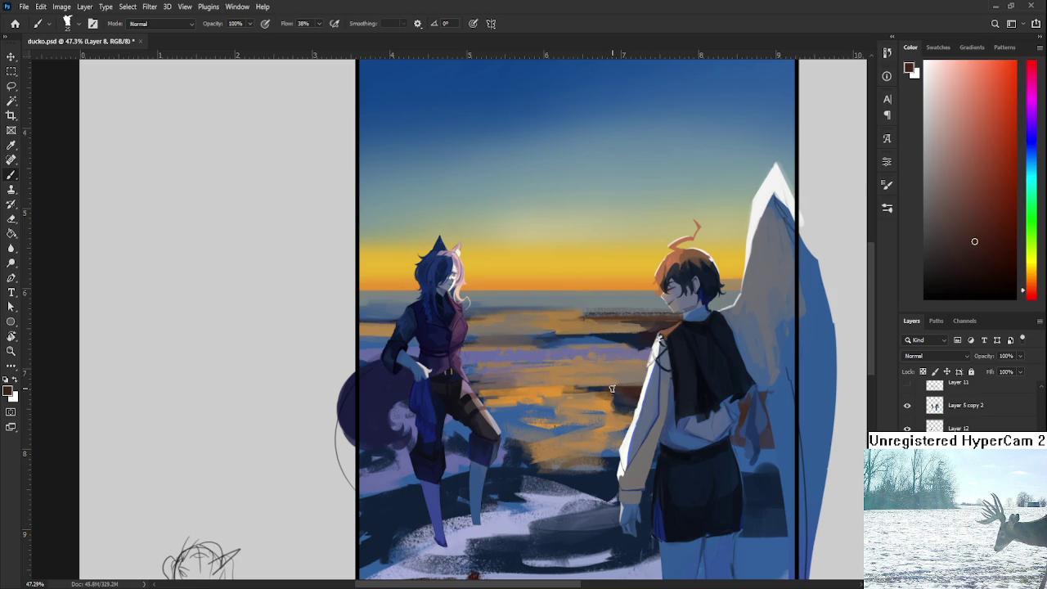
left_click(609, 391, "alt")
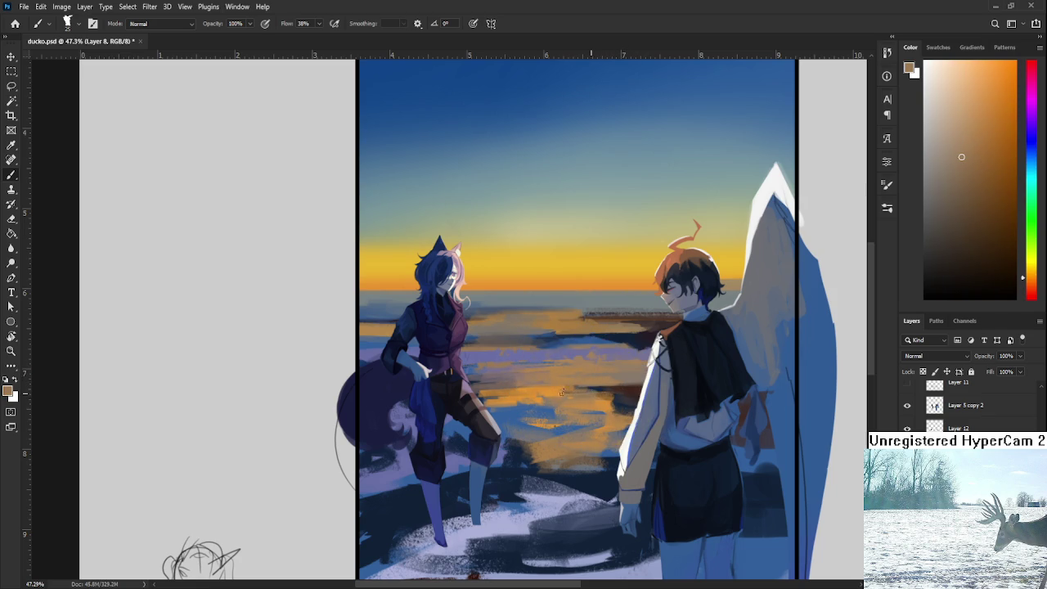
left_click(565, 382, "alt")
left_click(621, 384, "alt")
left_click(630, 385, "alt")
left_click(612, 397, "alt")
left_click(605, 398, "alt")
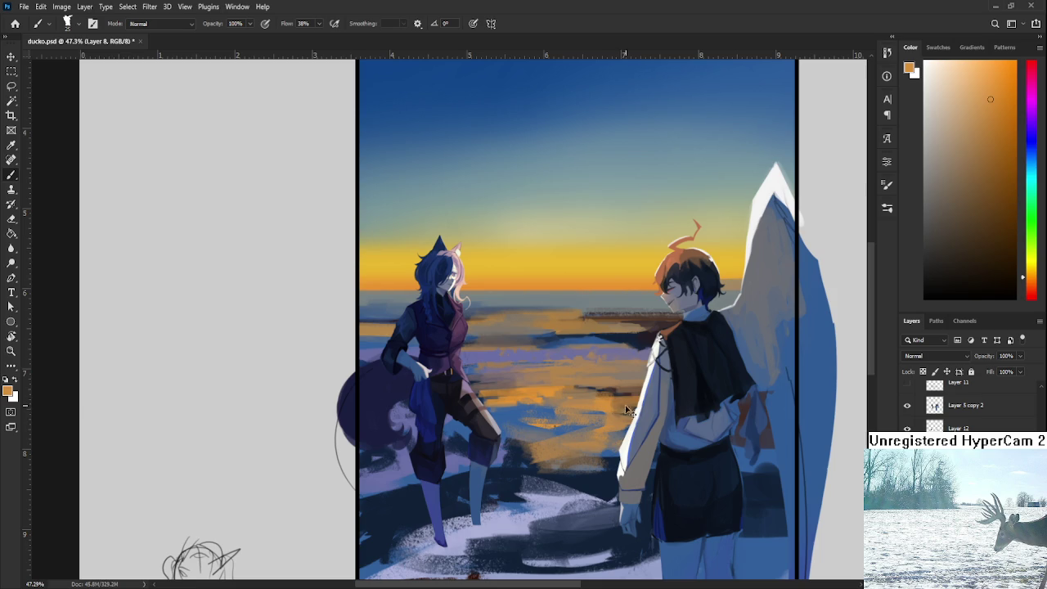
left_click(626, 404, "alt")
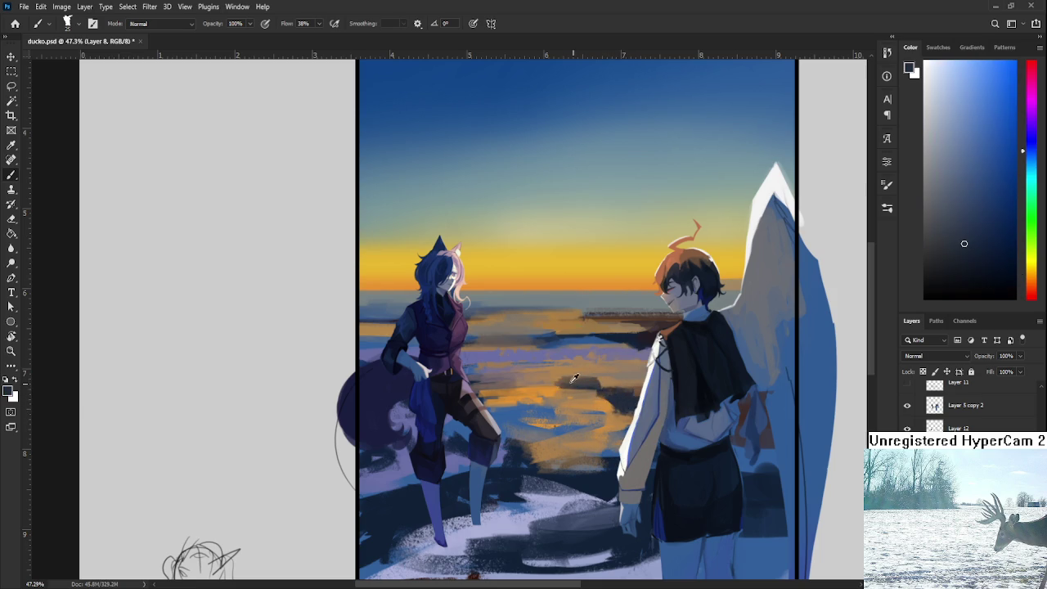
Step: Finish the reflection streaks with tan-orange, navy-grey and pale cream tones
left_click(577, 379, "alt")
left_click(570, 374, "alt")
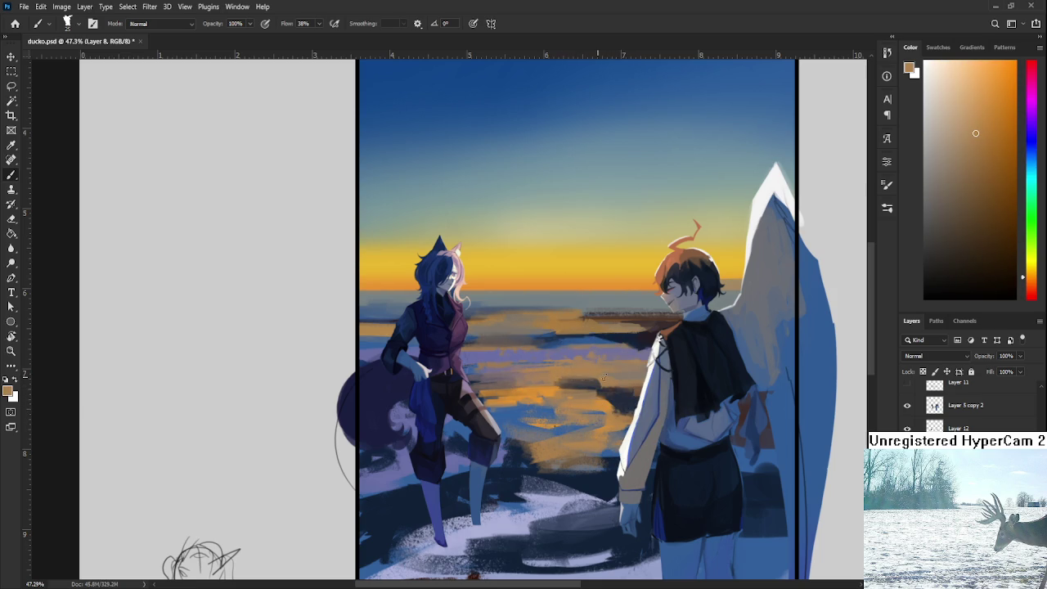
left_click(606, 372, "alt")
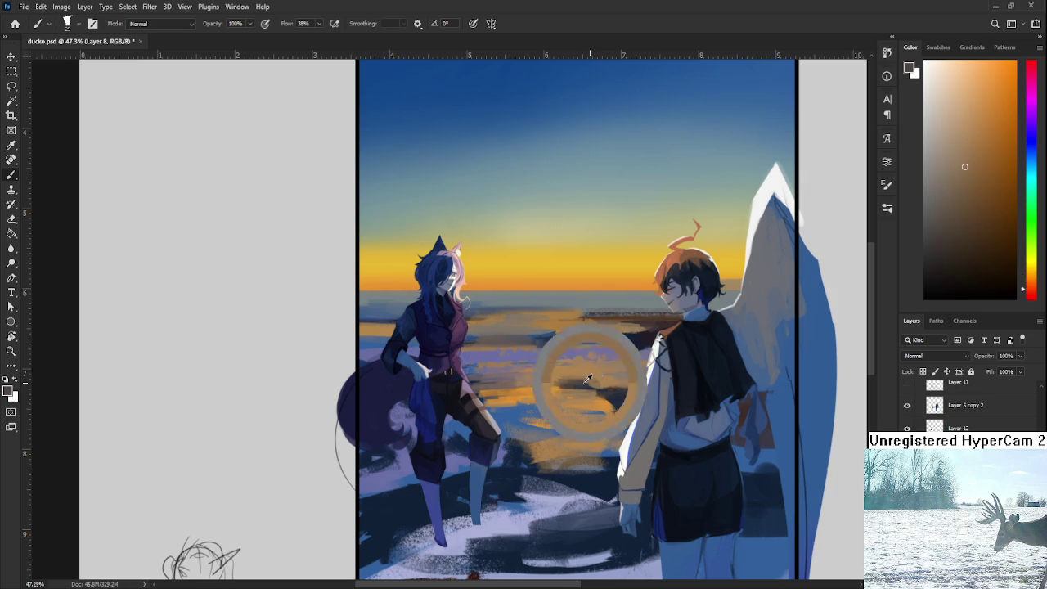
left_click(574, 383, "alt")
left_click(552, 380, "alt")
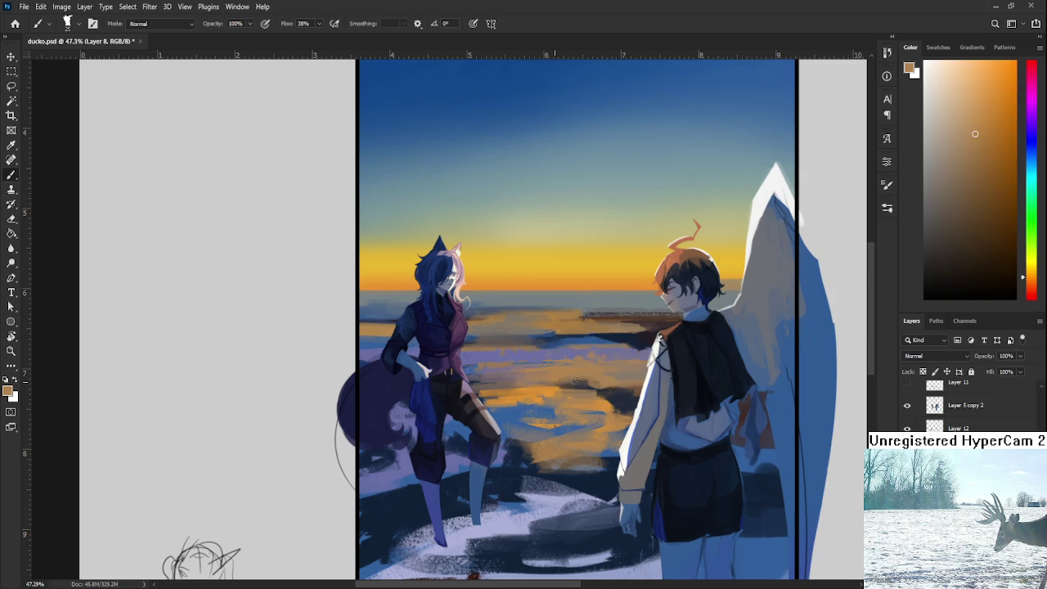
left_click(570, 379, "alt")
left_click(582, 374, "alt")
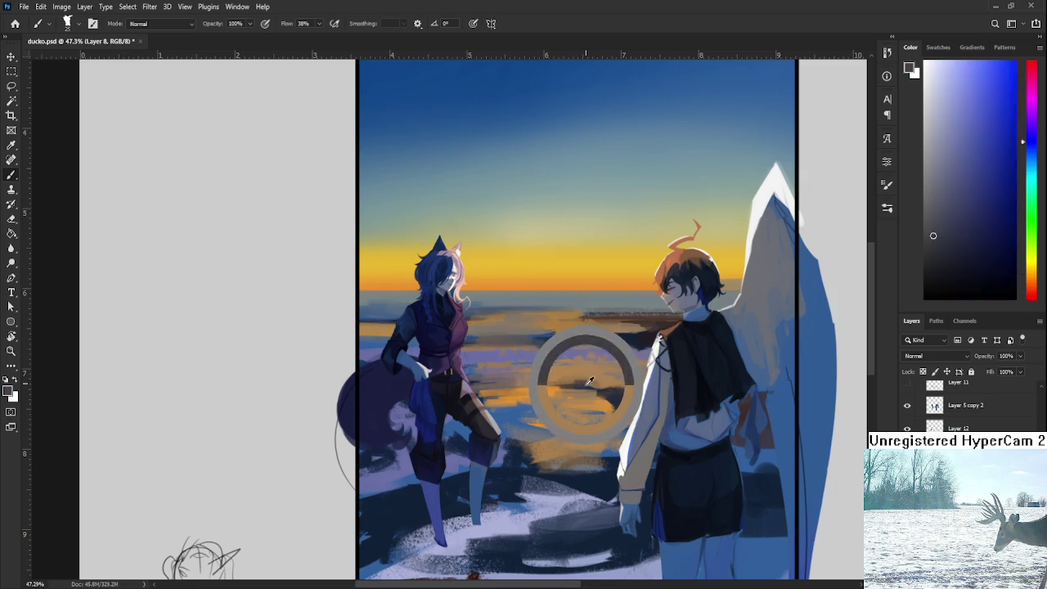
left_click(611, 386, "alt")
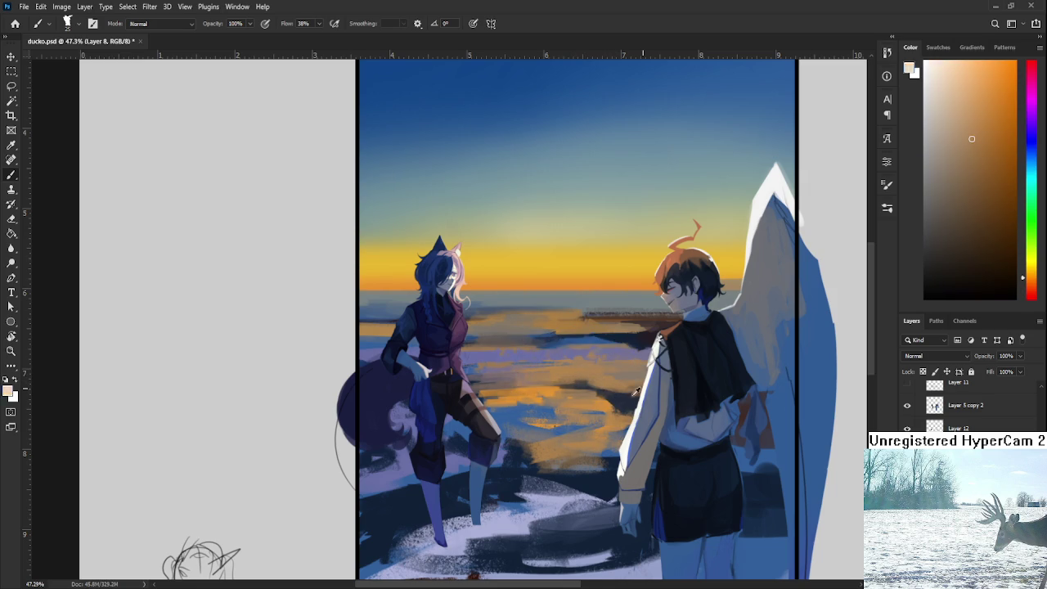
left_click(628, 396, "alt")
left_click_drag(629, 399, 613, 395)
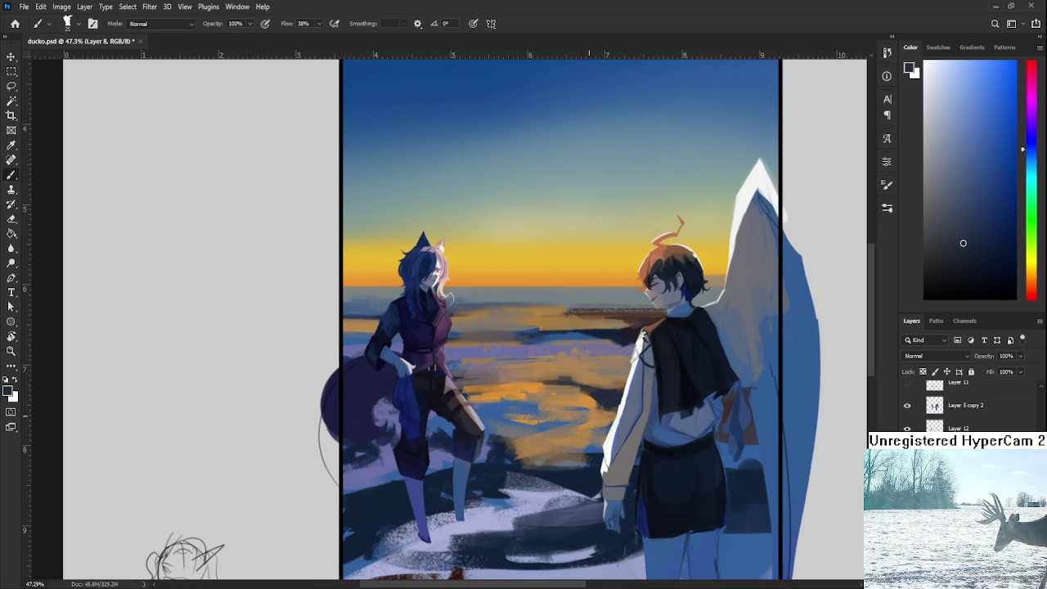
Step: Sample light blue from the snow, then darken the left figure's lower leg with dark navy
scroll(608, 444, "down", 5)
scroll(460, 331, "up", 4)
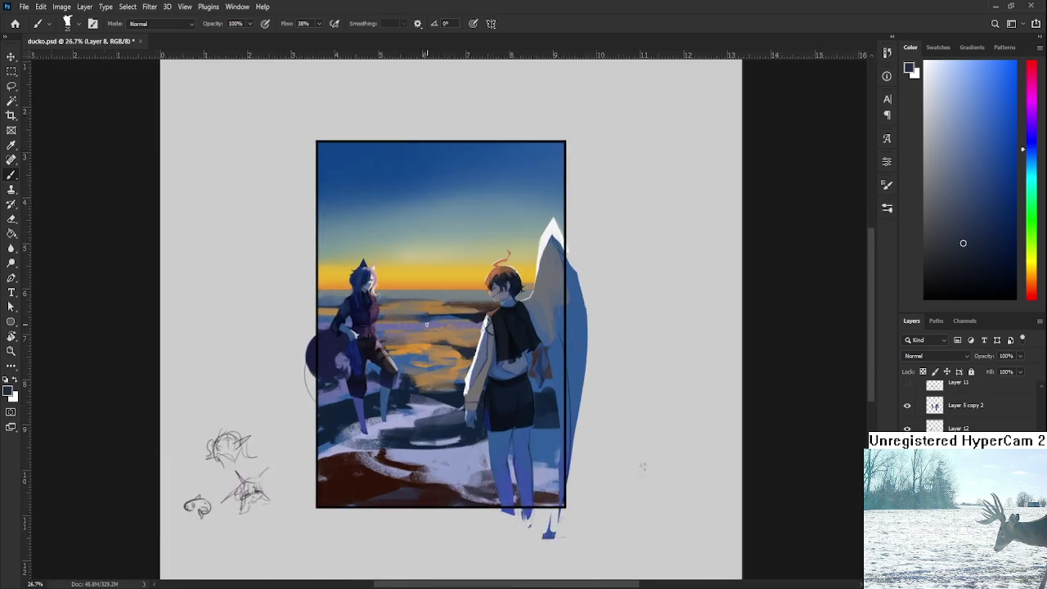
left_click_drag(461, 331, 476, 301)
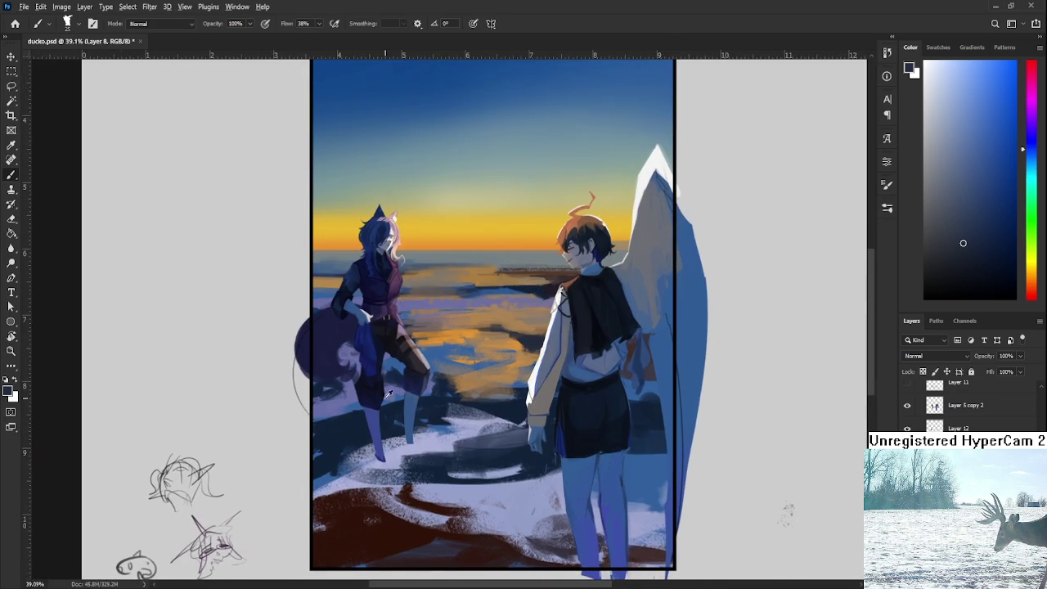
left_click(357, 399, "alt")
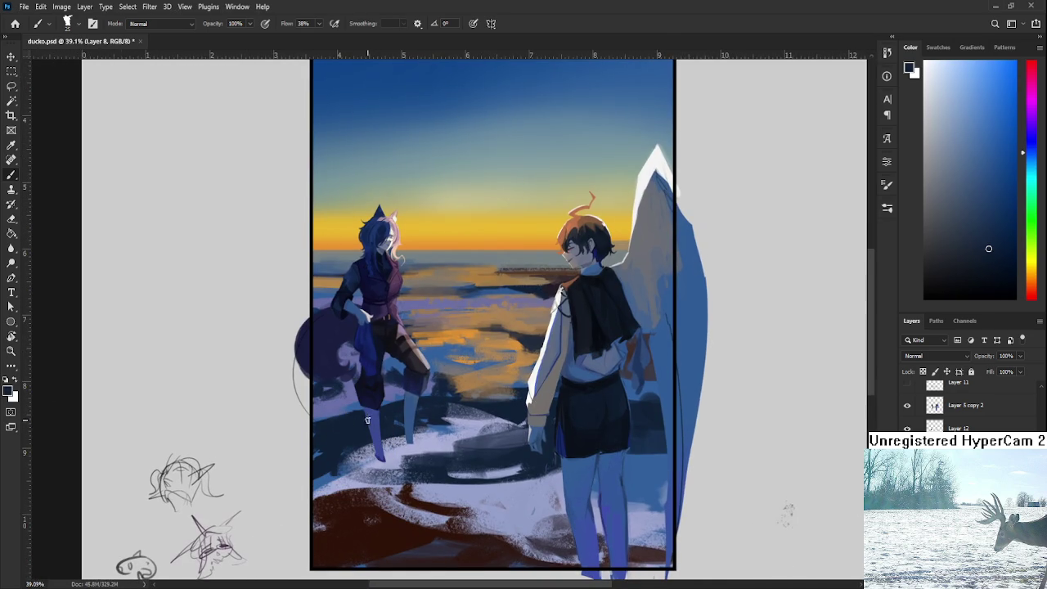
left_click_drag(338, 439, 360, 468)
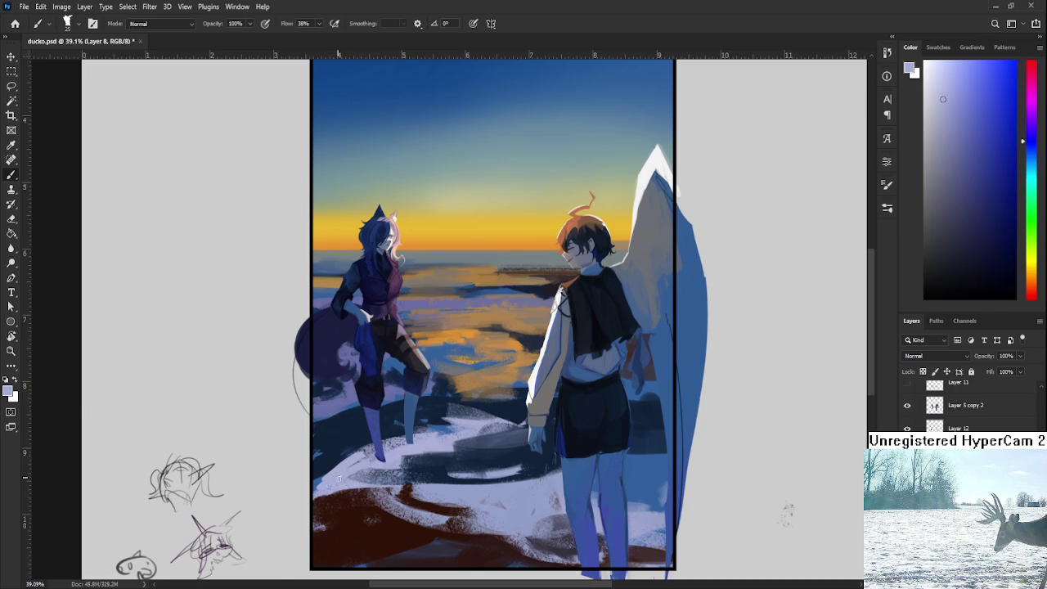
left_click(367, 456, "alt")
left_click(359, 458, "alt")
left_click(359, 433, "alt")
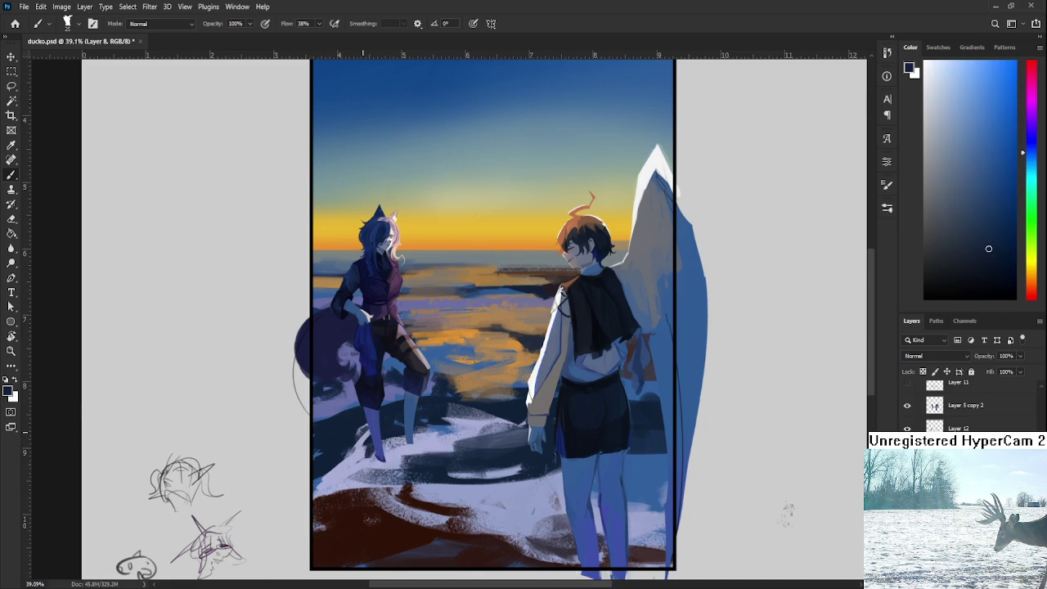
left_click_drag(370, 438, 364, 444)
Step: Paint alternating light lavender and dark navy strokes around the left figure's feet
scroll(458, 427, "up", 1)
scroll(458, 426, "down", 2)
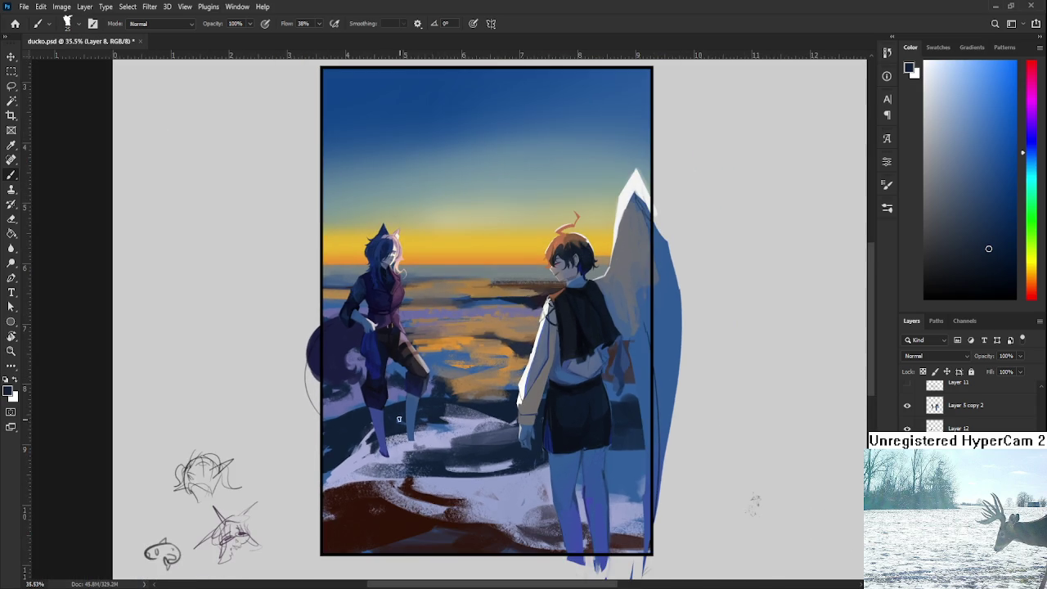
scroll(396, 421, "left", 1)
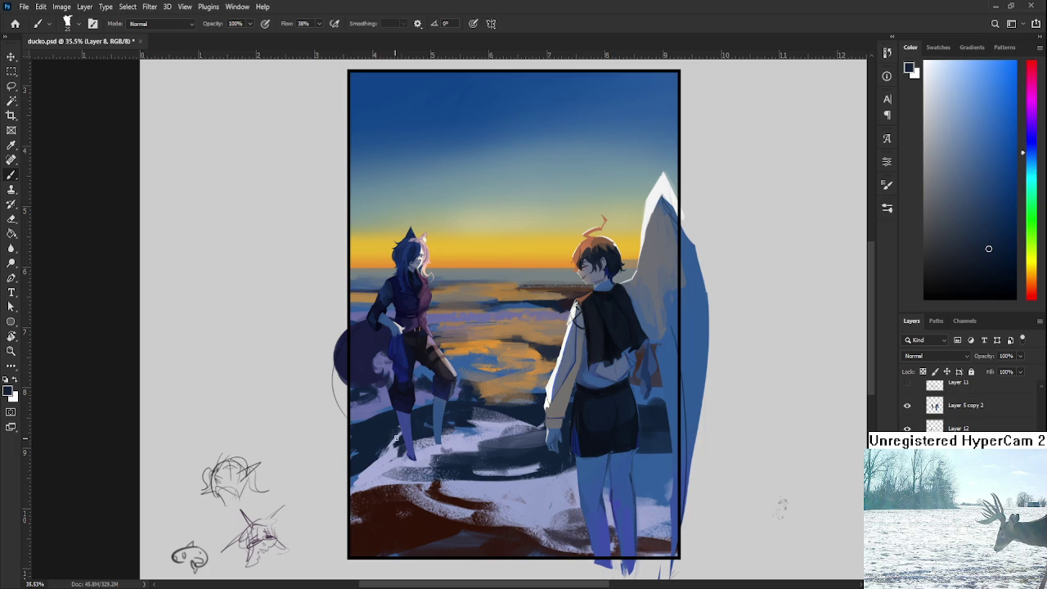
left_click(382, 458, "alt")
left_click_drag(352, 463, 396, 436)
left_click(383, 443, "alt")
left_click(382, 455, "alt")
left_click(381, 446, "alt")
left_click(364, 458, "alt")
left_click(381, 450, "alt")
left_click(400, 449, "alt")
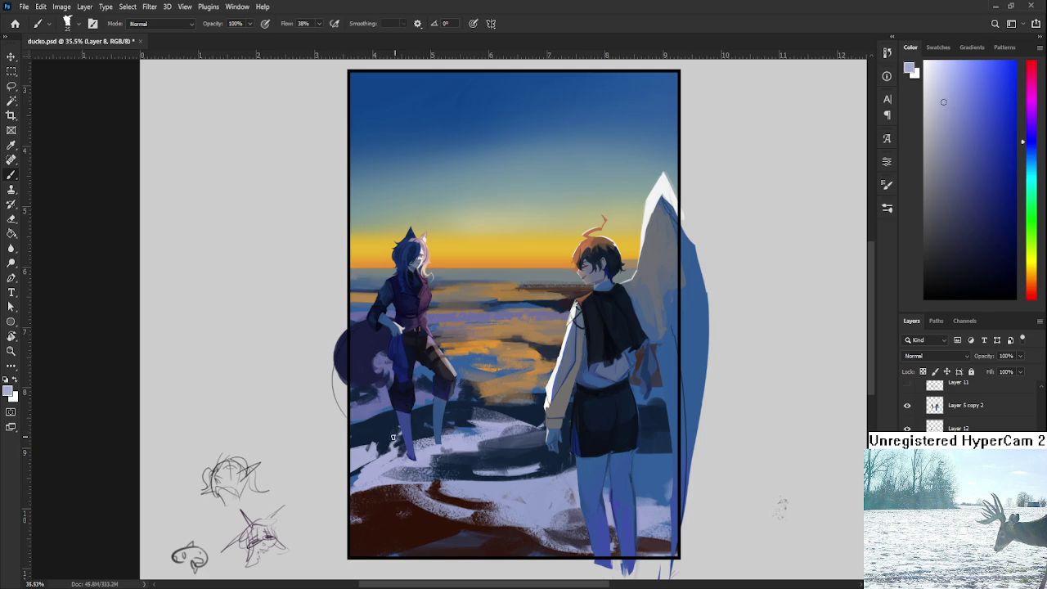
Step: Brush lavender snow near the left figure's feet, resampling lavender and navy tones
left_click(417, 424, "alt")
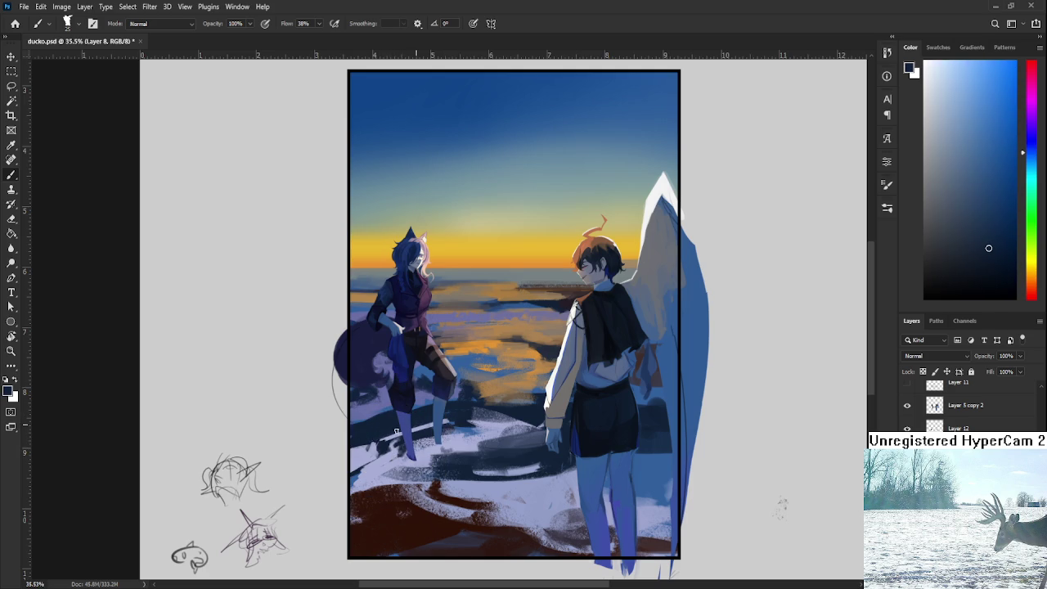
left_click(387, 441, "alt")
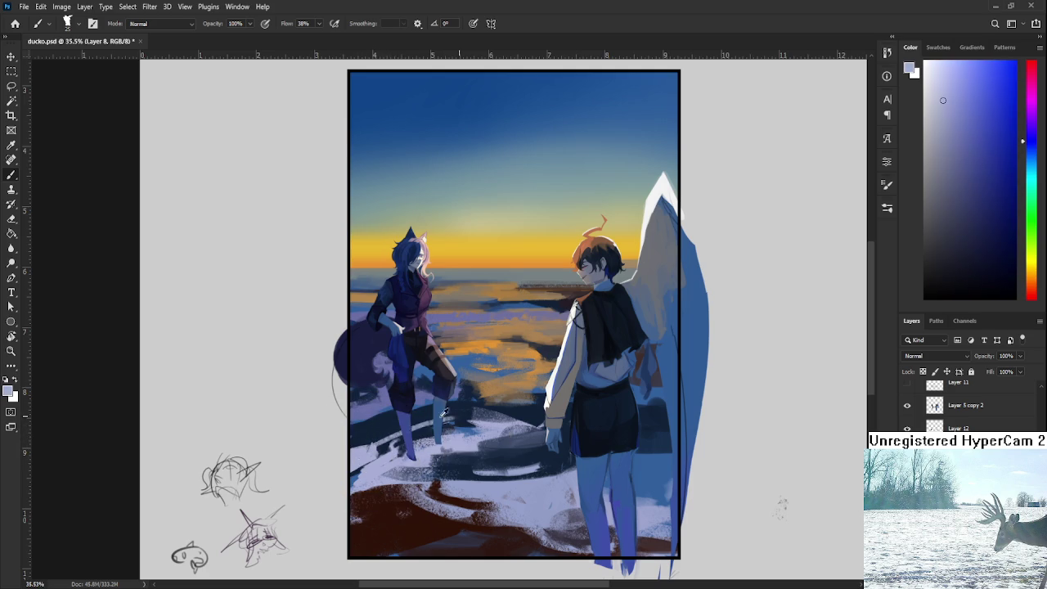
left_click(361, 451, "alt")
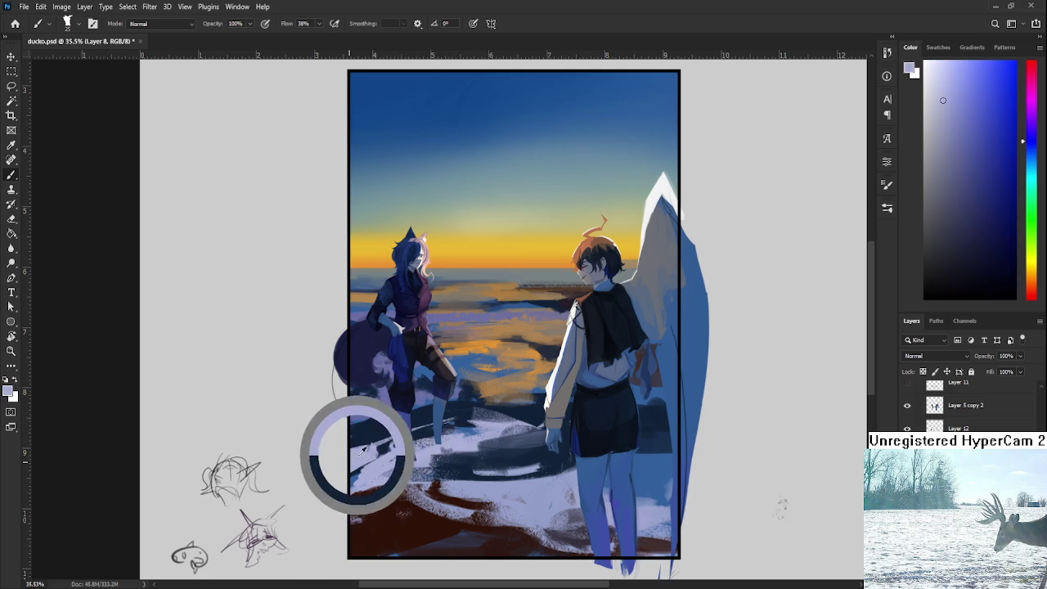
mouse_move(421, 411)
left_mouse_down()
mouse_move(358, 441)
mouse_move(372, 422)
mouse_move(367, 436)
left_mouse_up()
left_click(373, 431, "alt")
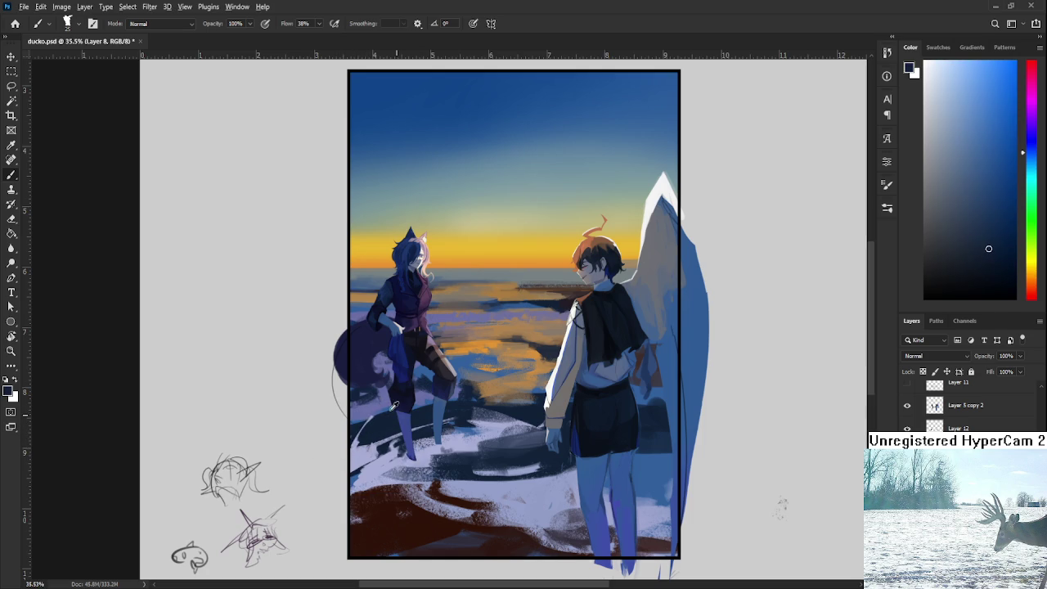
left_click(368, 411, "alt")
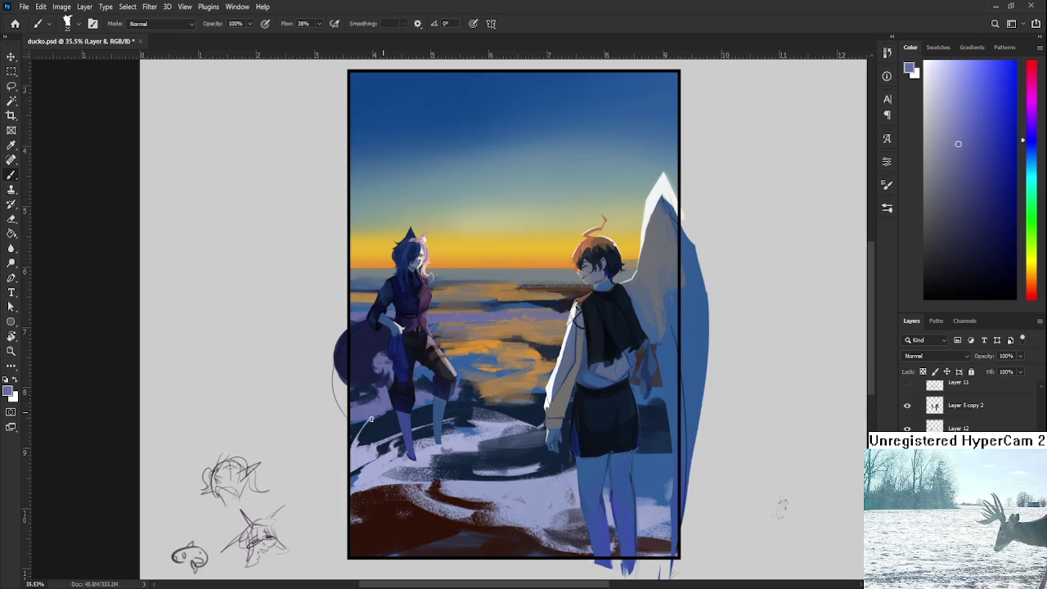
left_click(385, 427, "alt")
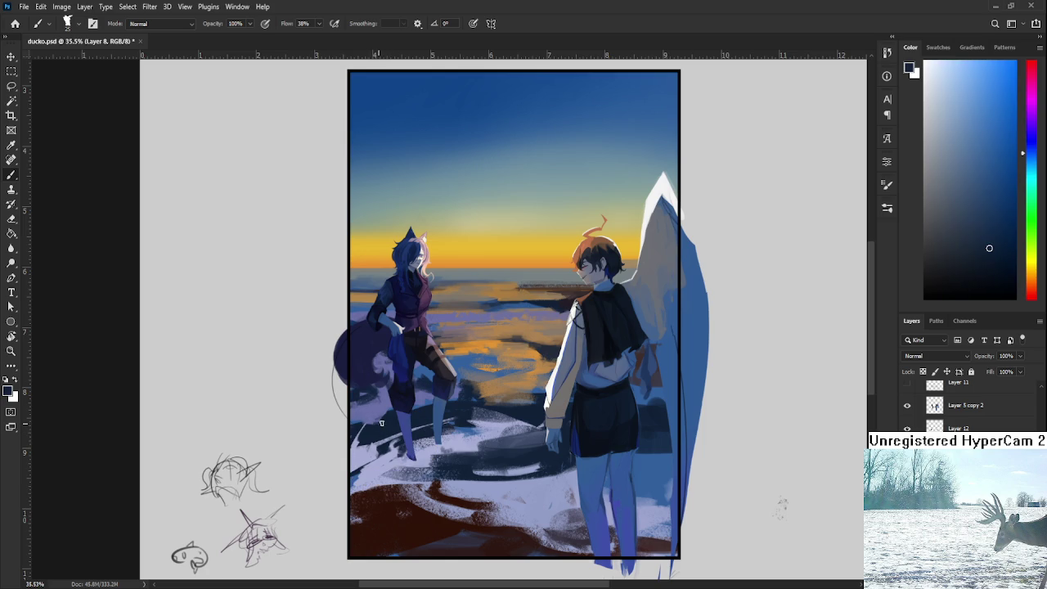
left_click(391, 415, "alt")
left_click(392, 415, "alt")
left_click(372, 417, "alt")
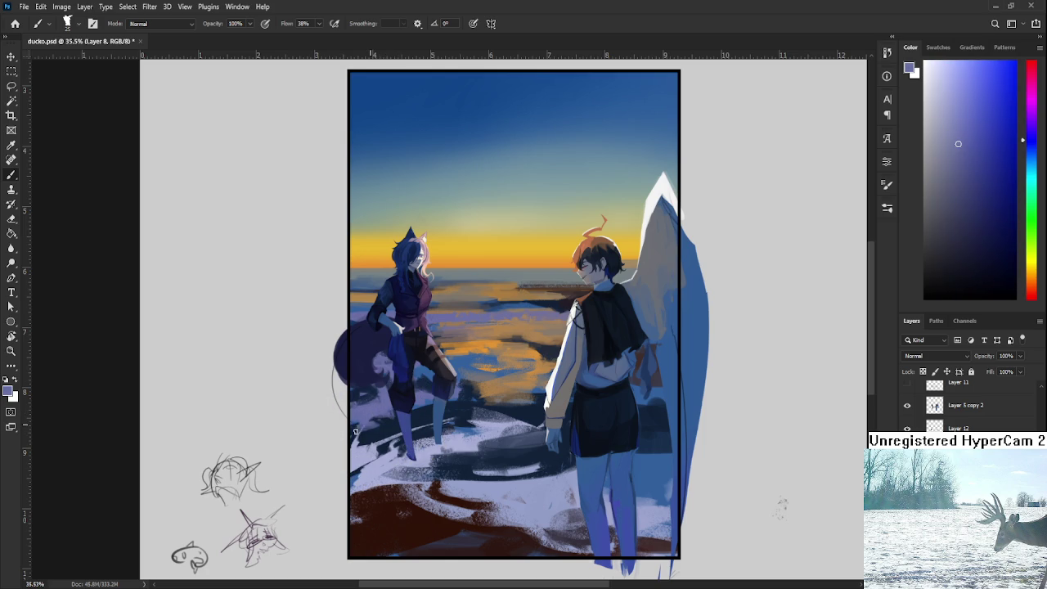
Step: Add dark navy and lavender-blue shades around the left figure's legs
left_click(378, 429, "alt")
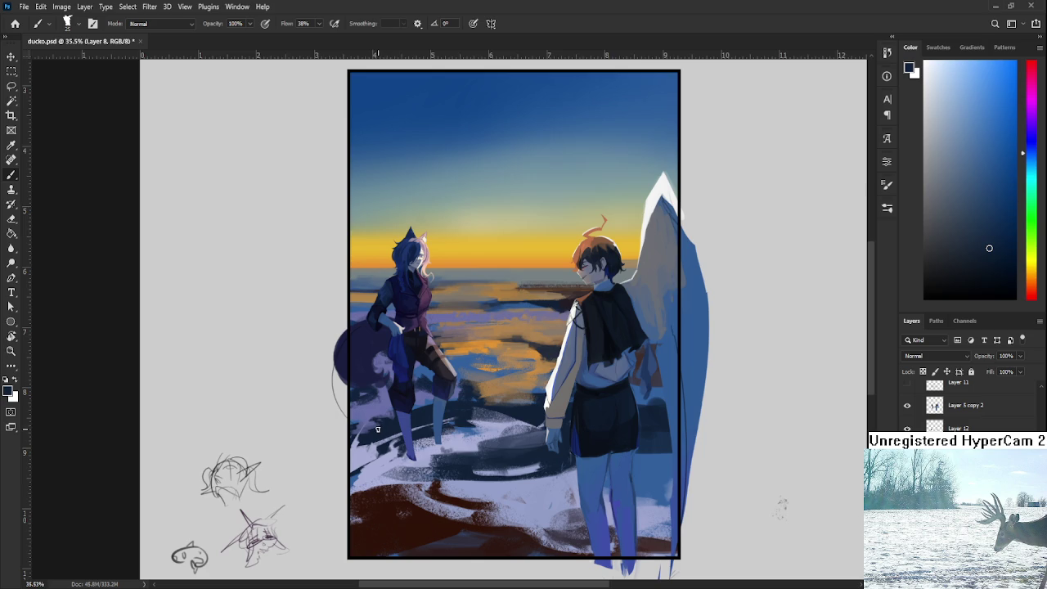
left_click(378, 421, "alt")
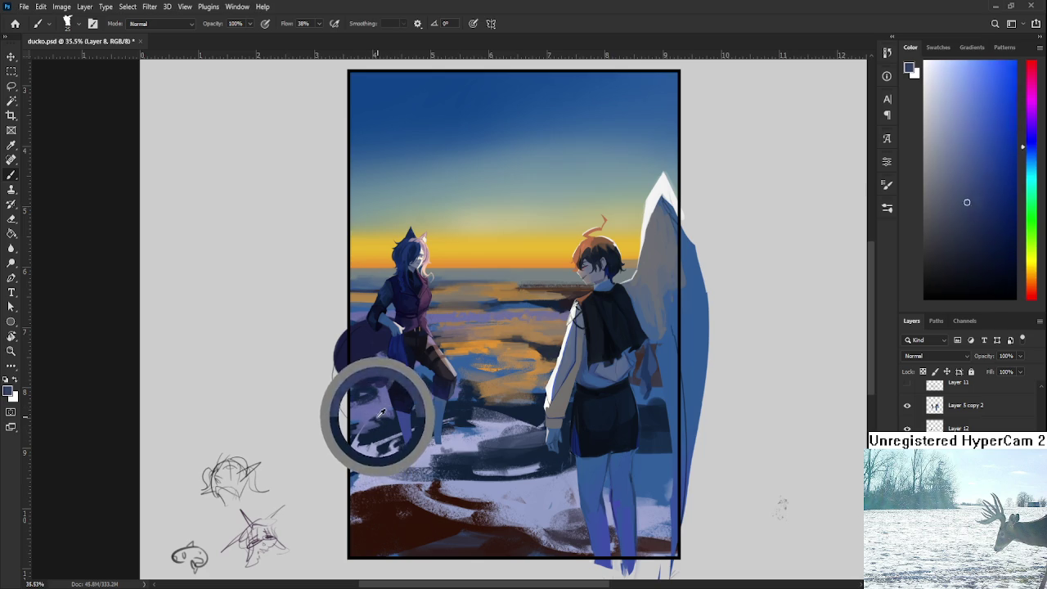
left_click(383, 422, "alt")
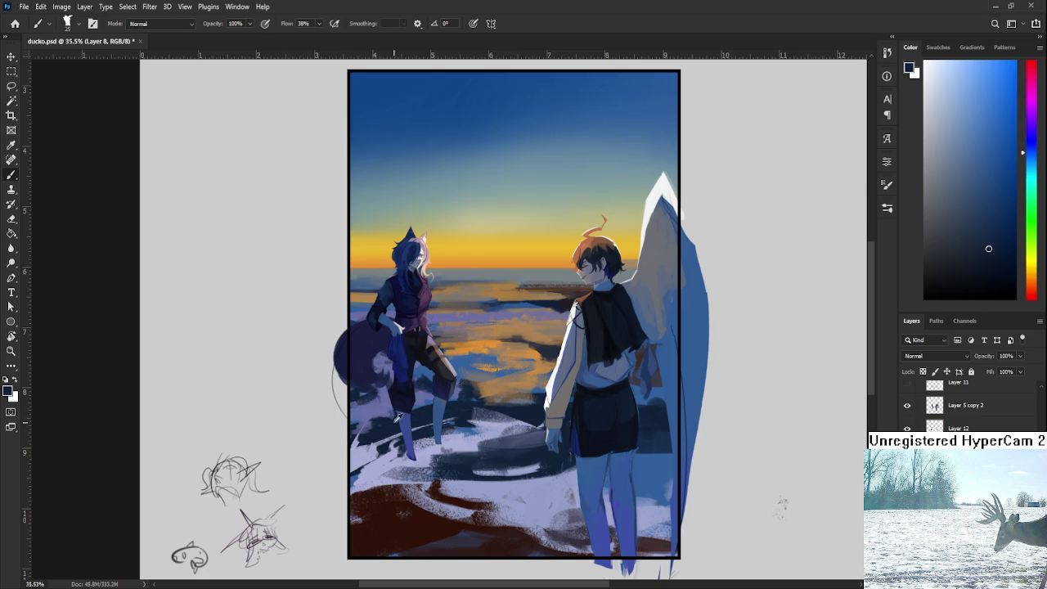
left_click(383, 428, "alt")
left_click(410, 405, "alt")
left_click(422, 411, "alt")
left_click(420, 400, "alt")
left_click(419, 414, "alt")
left_click(421, 412, "alt")
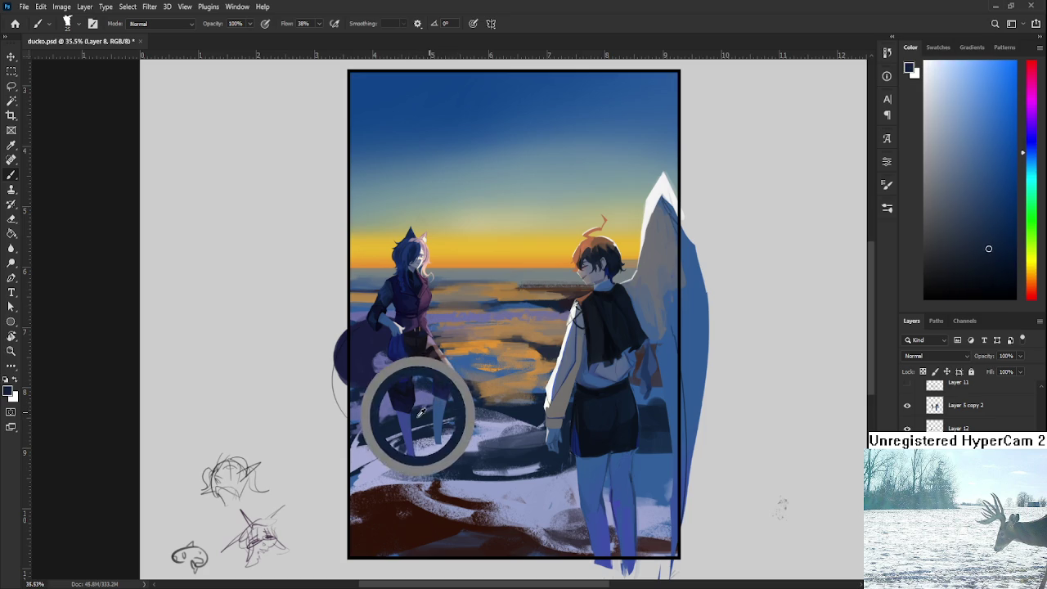
left_click_drag(437, 408, 384, 451)
left_click(412, 466, "alt")
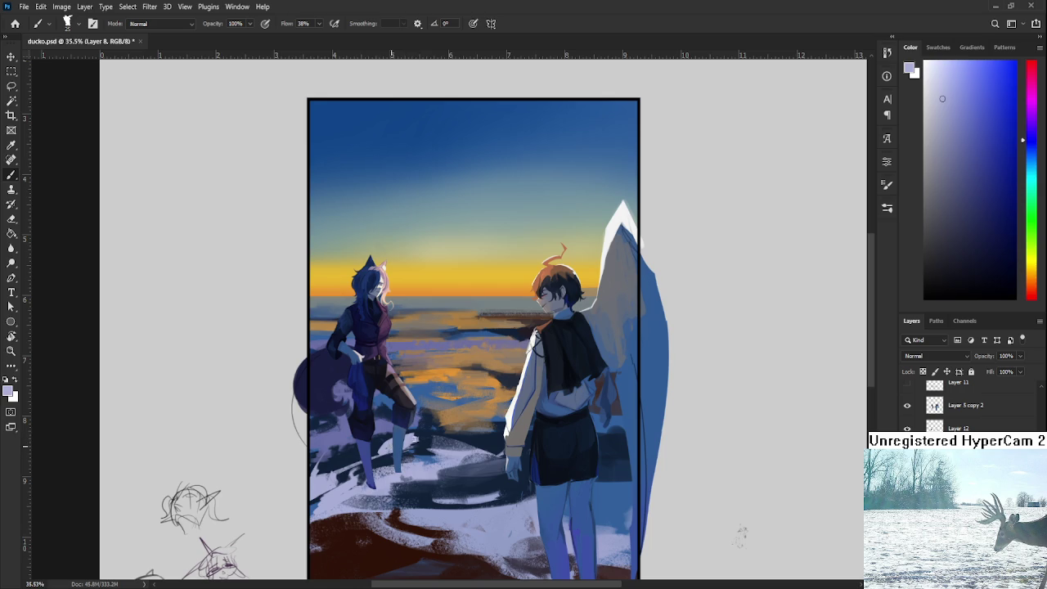
Step: Touch up the left character with light greyish blue and dark blue-grey strokes
left_click(425, 430, "alt")
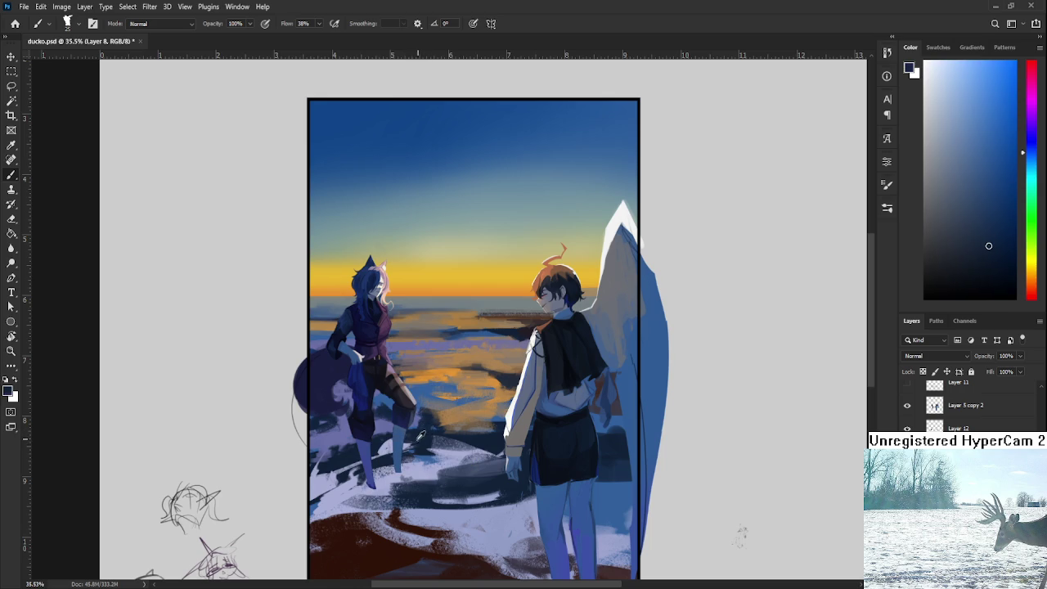
left_click(390, 445, "alt")
left_click(420, 437, "alt")
left_click(357, 452, "alt")
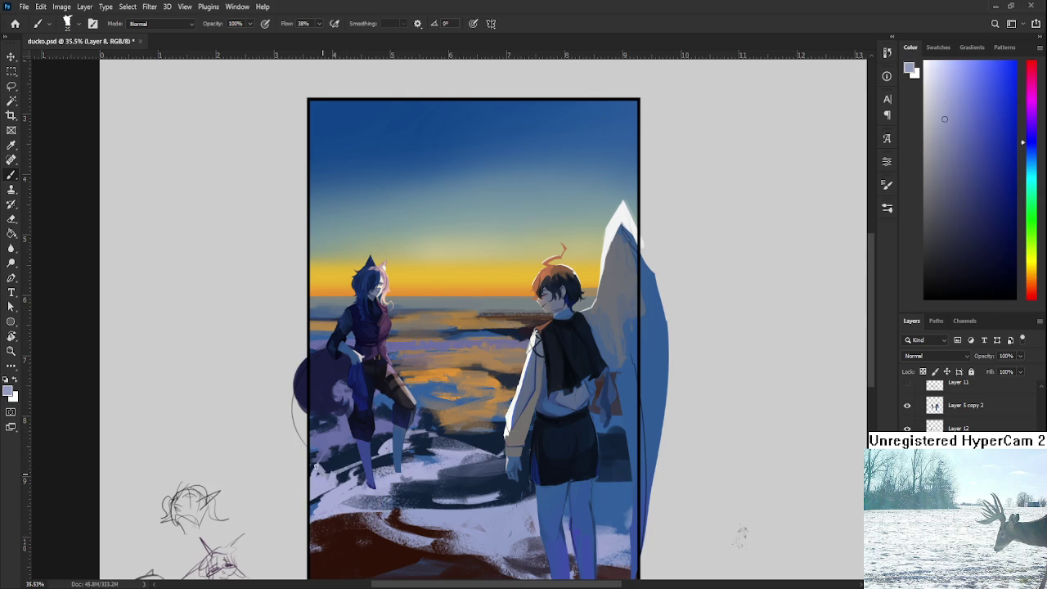
left_click(324, 466, "alt")
left_click(329, 466, "alt")
left_click(327, 461, "alt")
left_click(323, 467, "alt")
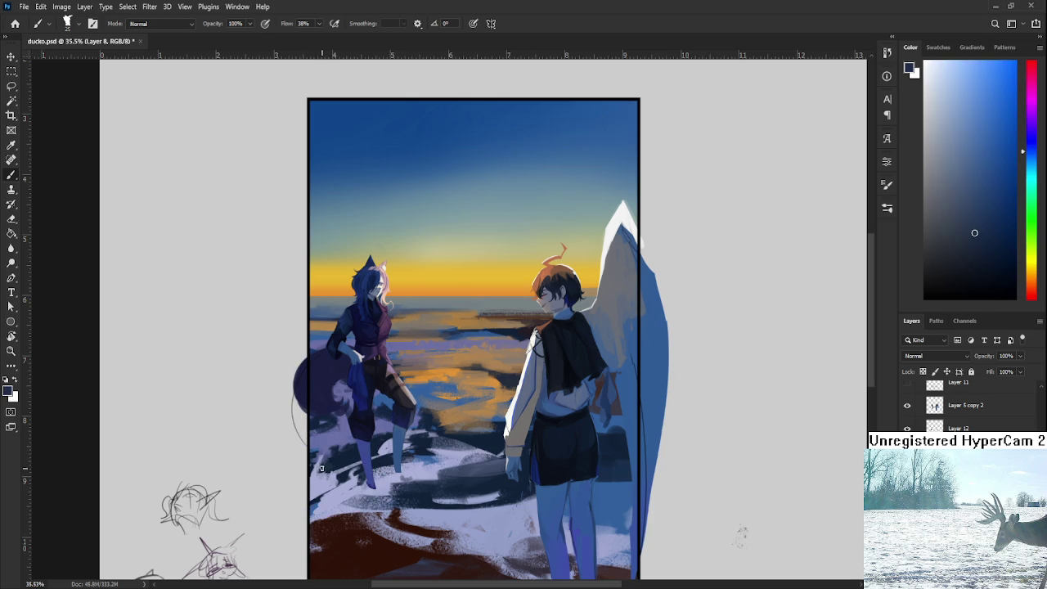
left_click(324, 466, "alt")
left_click(323, 476, "alt")
left_click(323, 474, "alt")
left_click(336, 462, "alt")
Step: Add lighter lavender blue and dark navy touches around the left character's legs
left_click(327, 444, "alt")
left_click(347, 446, "alt")
left_click(343, 444, "alt")
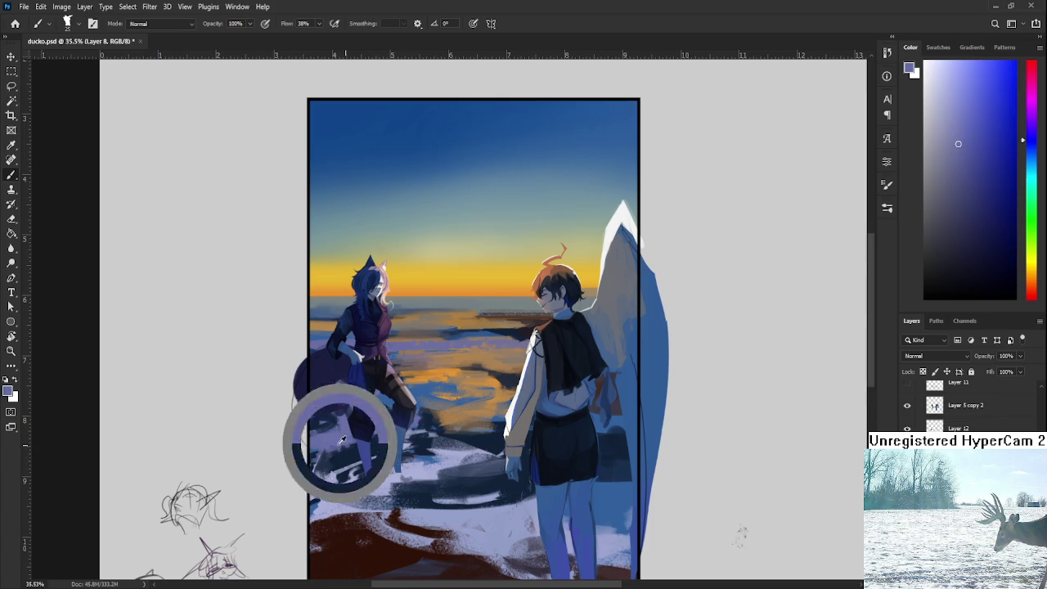
left_click(334, 458, "alt")
left_click(335, 455, "alt")
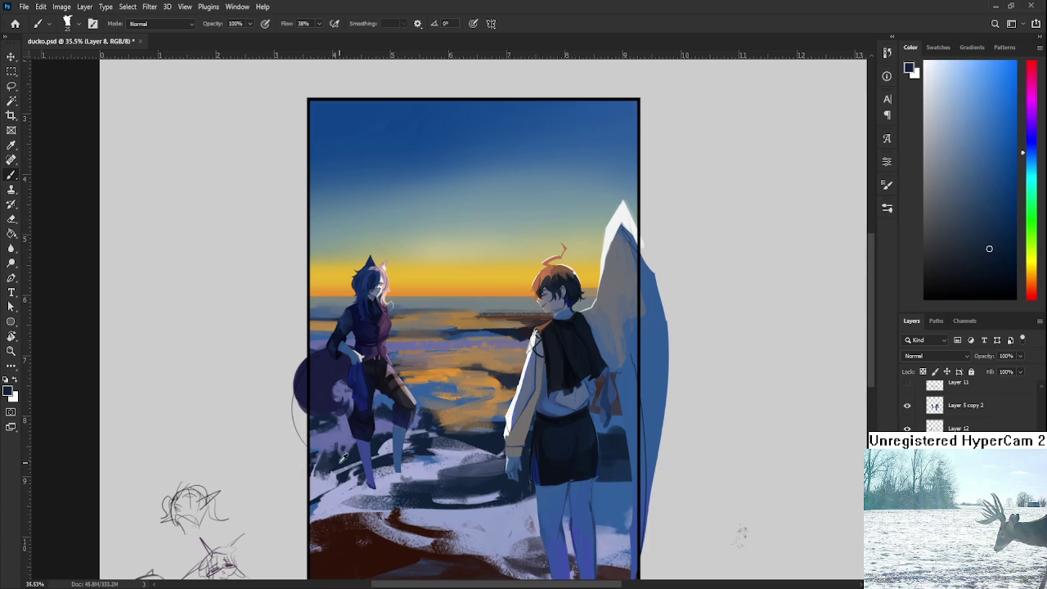
left_click(345, 443, "alt")
left_click(361, 442, "alt")
left_click(348, 436, "alt")
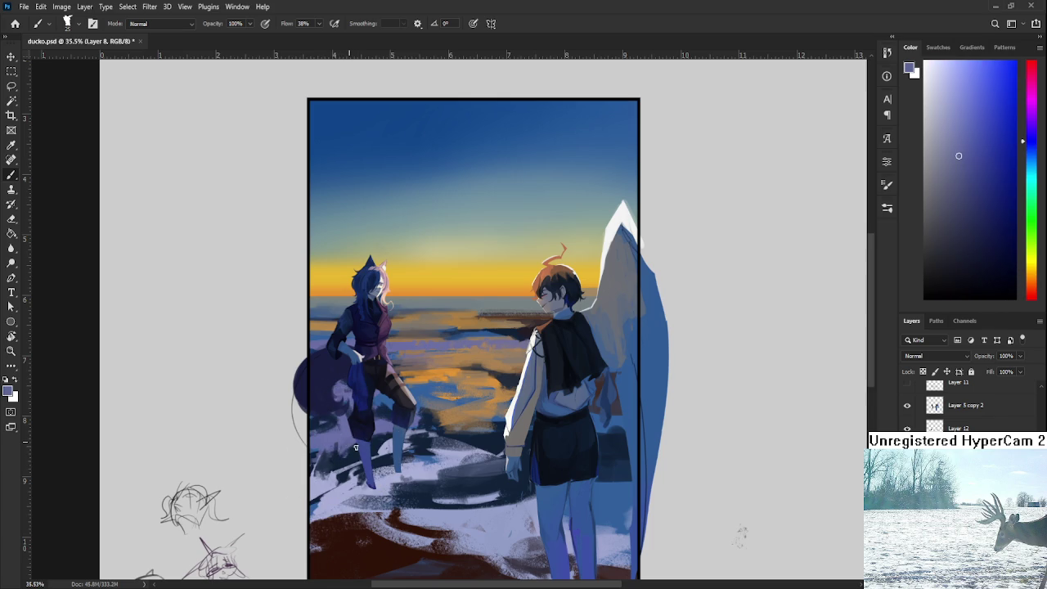
left_click_drag(362, 439, 334, 428)
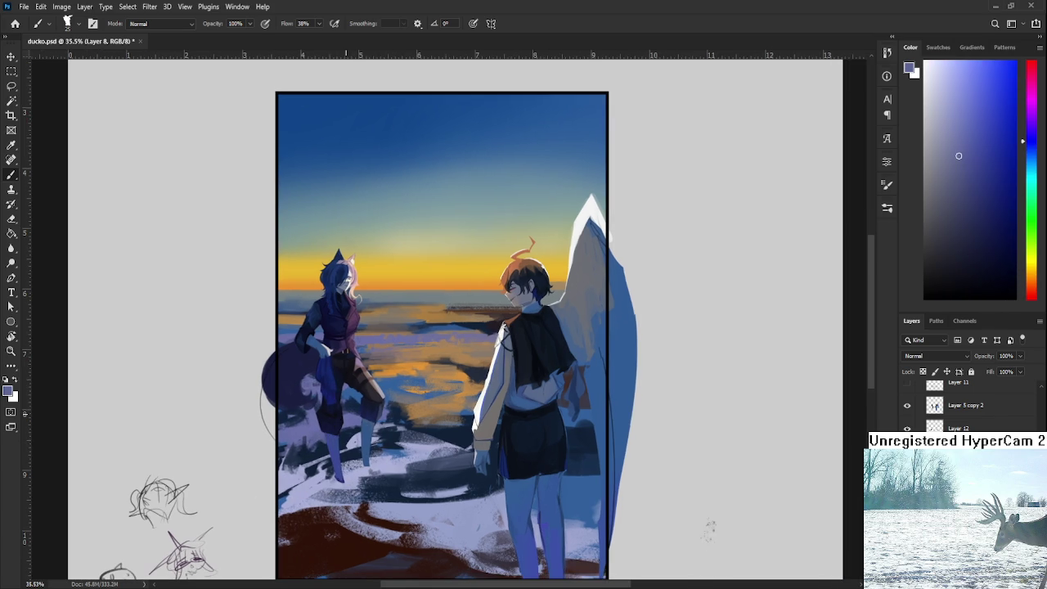
Step: Alternate dark red shore and light lavender snow colours across the lower-left foreground
scroll(348, 413, "down", 2)
left_click_drag(332, 464, 389, 458)
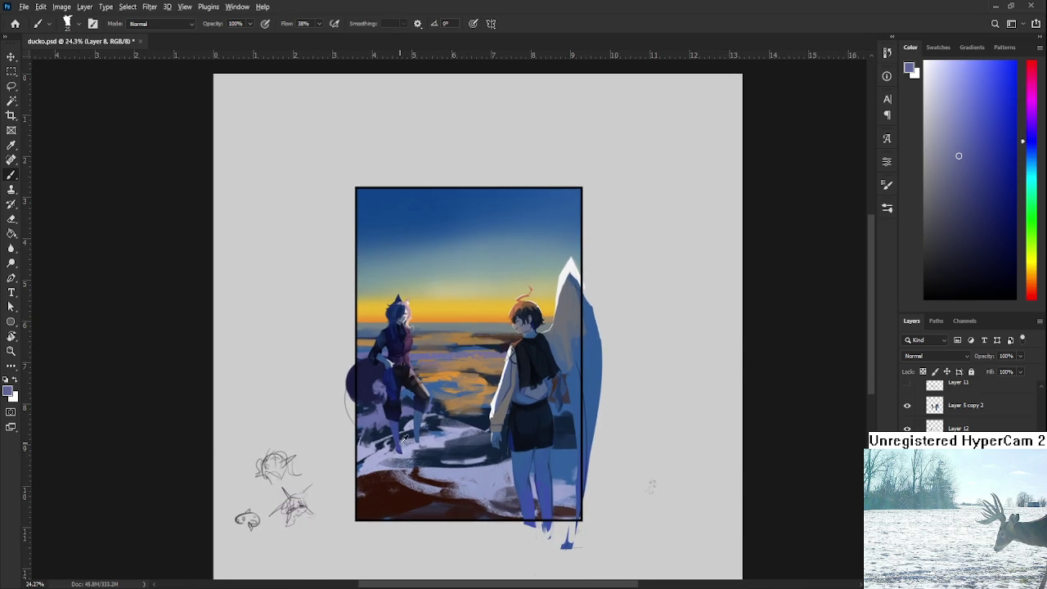
left_click(384, 459, "alt")
left_click(368, 460, "alt")
left_click(363, 487, "alt")
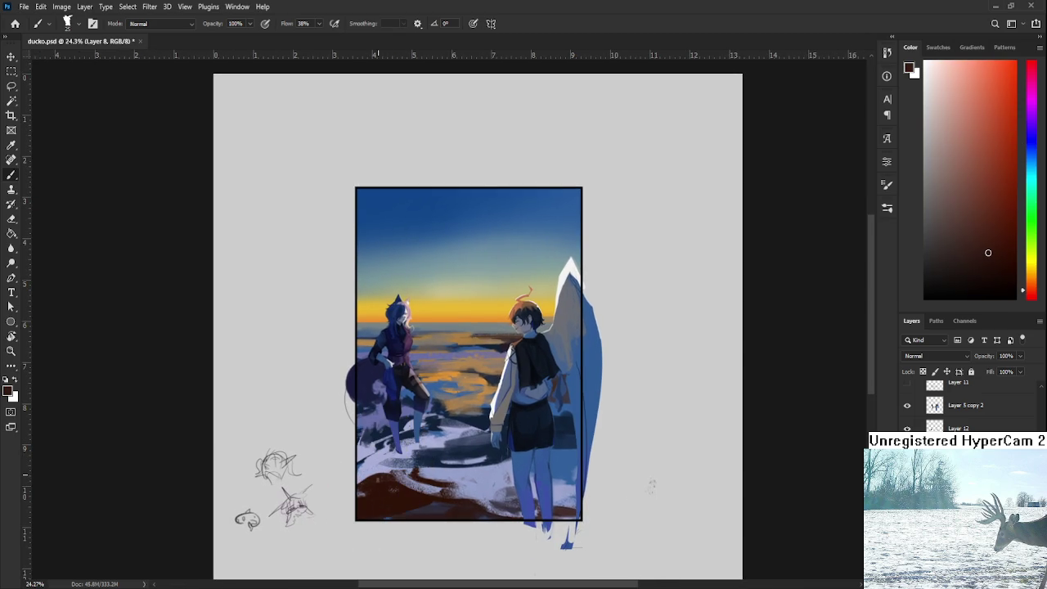
left_click(365, 467, "alt")
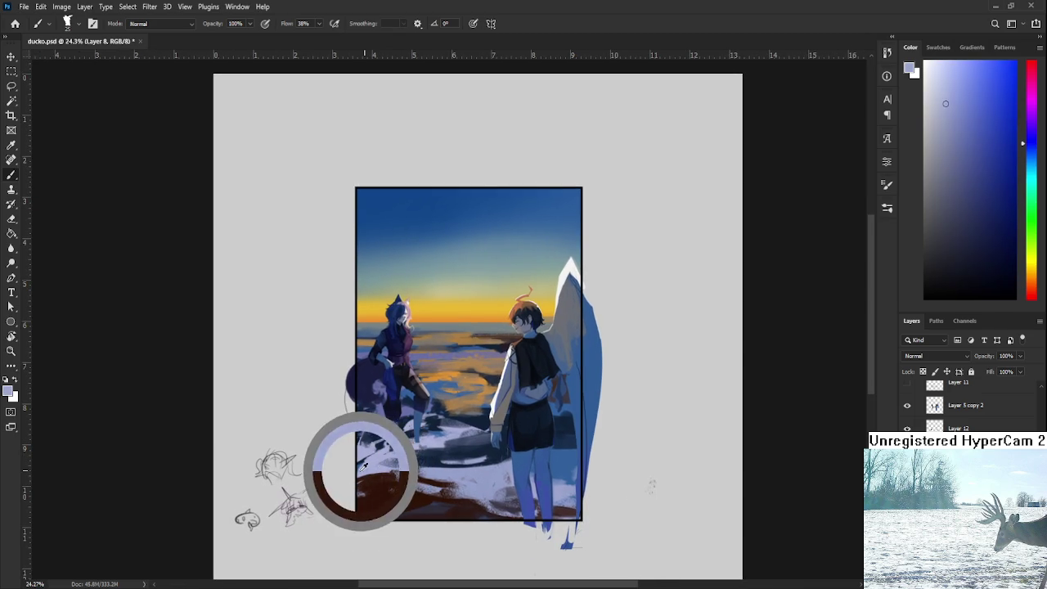
left_click(388, 488, "alt")
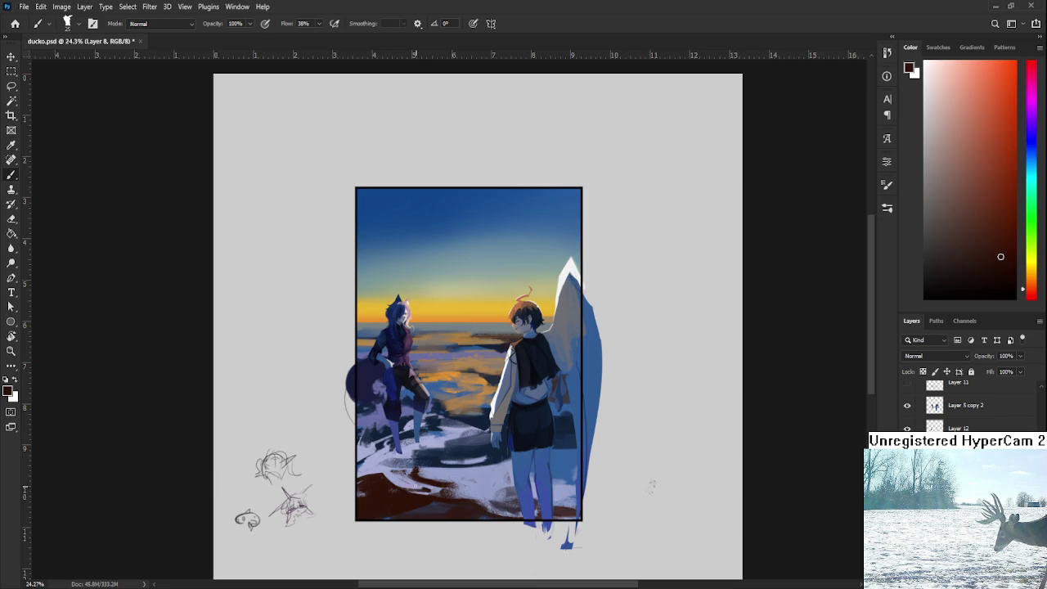
left_click(439, 473, "alt")
left_click(394, 494, "alt")
left_click(404, 481, "alt")
left_click(391, 490, "alt")
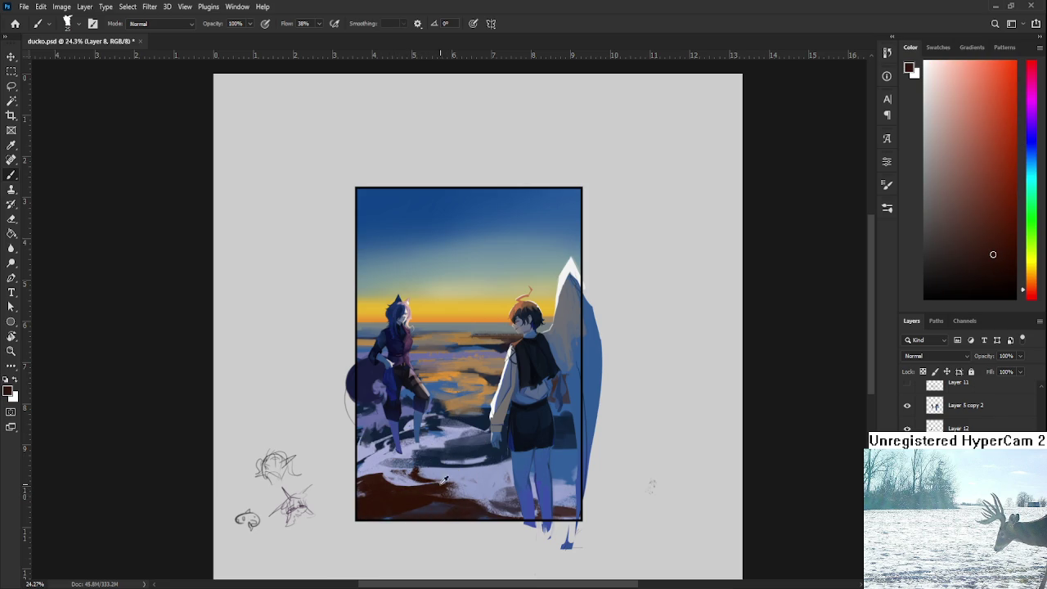
Step: Blend lighter blue snow into the dark red shore at the bottom left
left_click(409, 480, "alt")
left_click(404, 473, "alt")
left_click(404, 480, "alt")
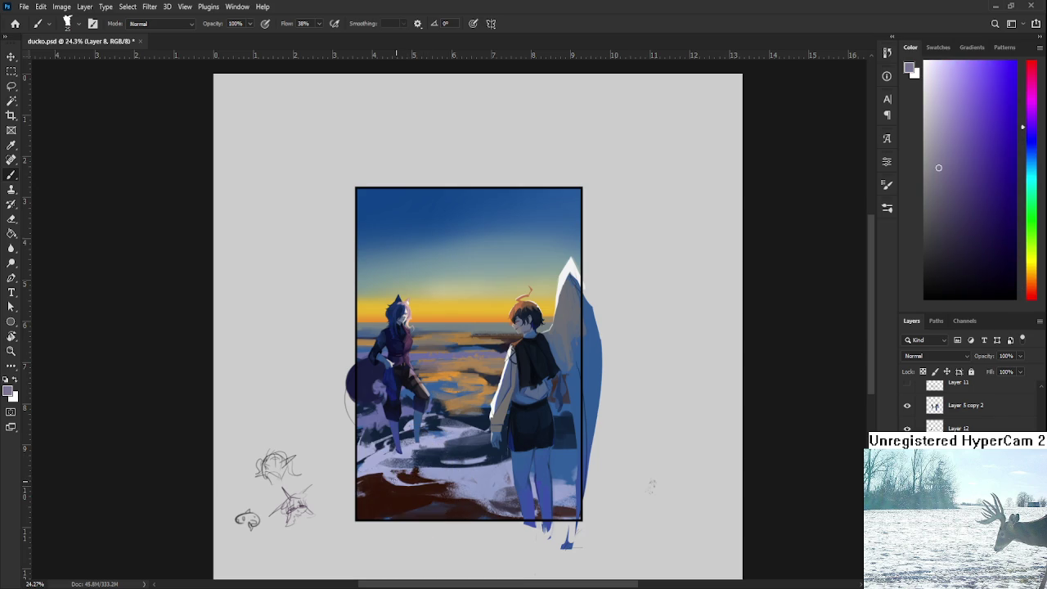
left_click(439, 471, "alt")
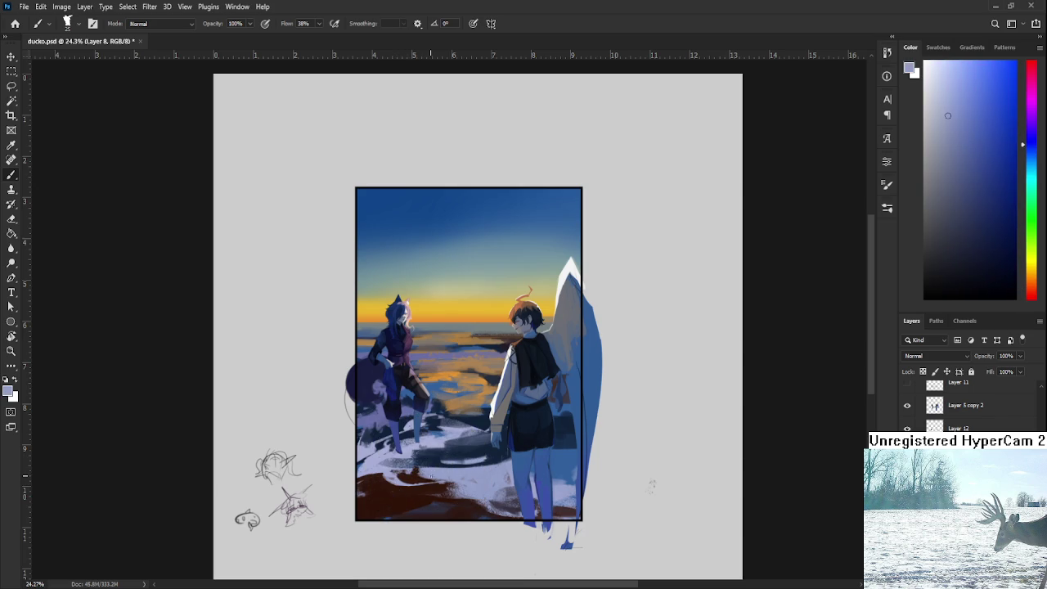
left_click(438, 473, "alt")
left_click(450, 476, "alt")
Step: Refine the lower foreground with resampled snow and shore tones
left_click(434, 494, "alt")
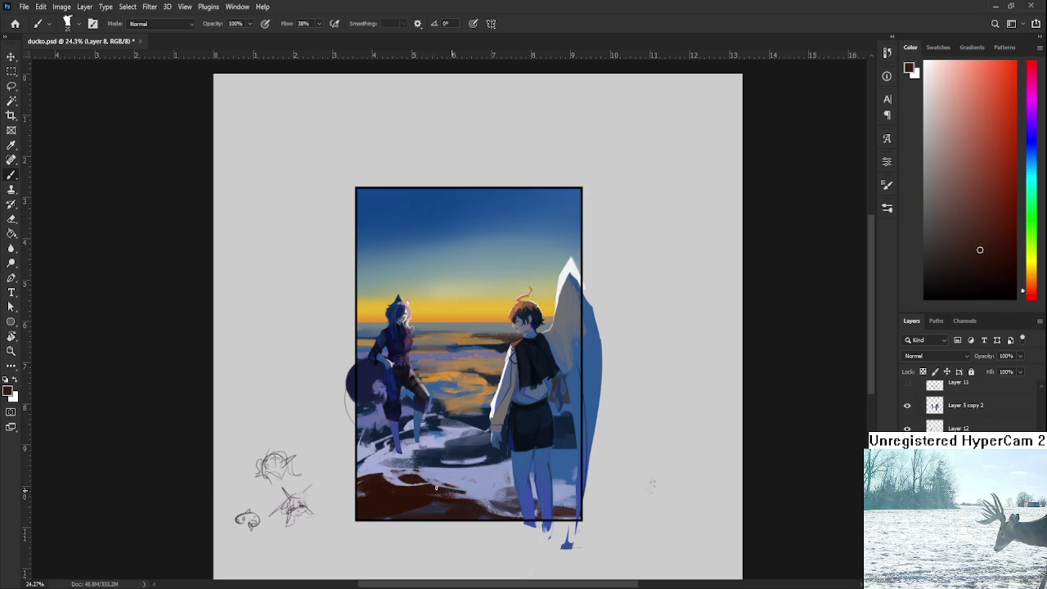
left_click(473, 486, "alt")
left_click(477, 493, "alt")
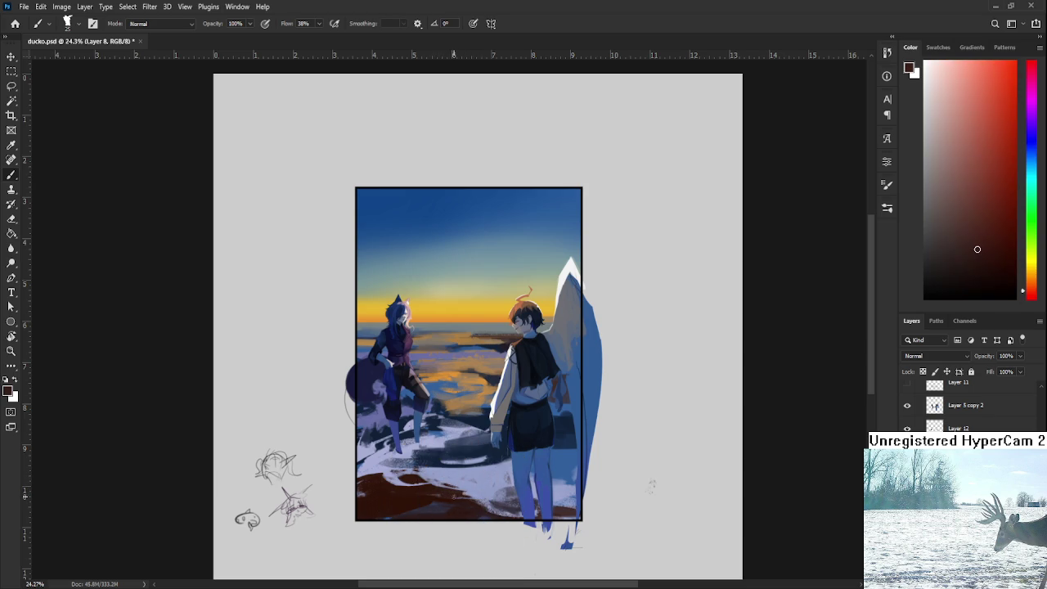
left_click(480, 489, "alt")
left_click(470, 500, "alt")
left_click(473, 493, "alt")
left_click(482, 483, "alt")
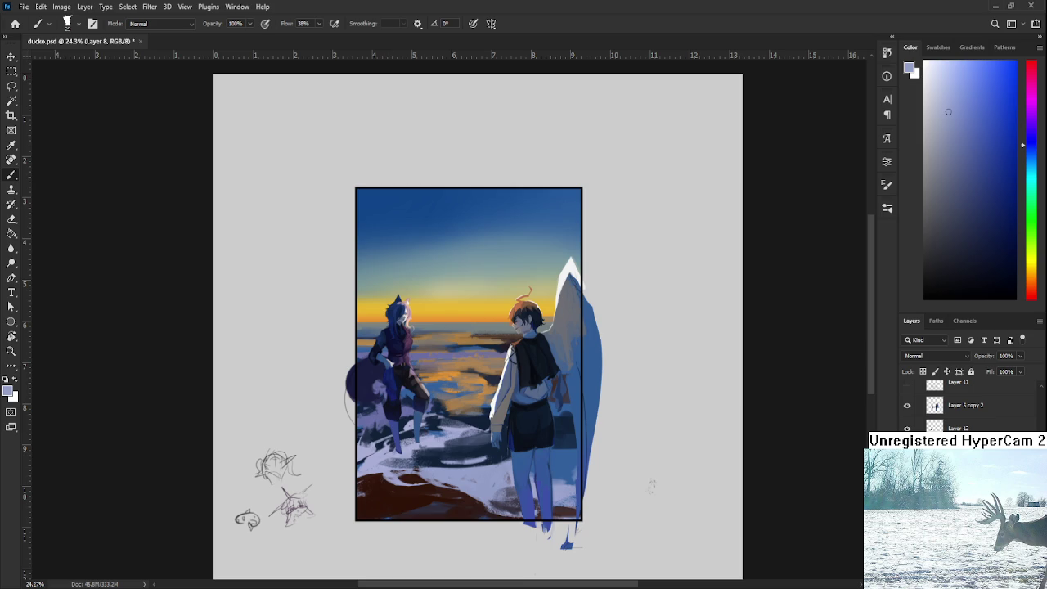
scroll(364, 393, "up", 1)
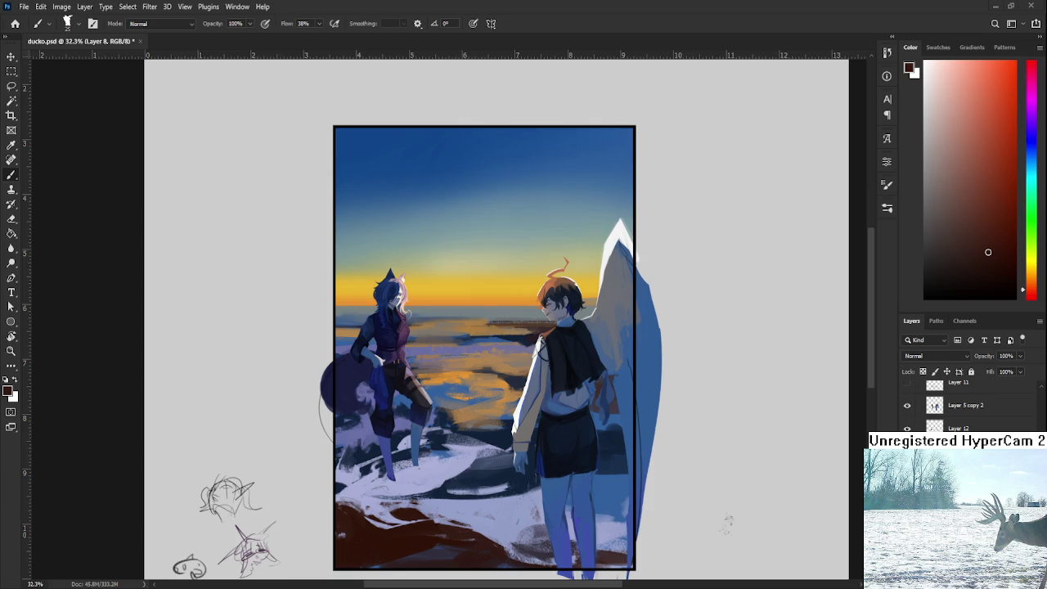
Step: Rework the snow between the figures with sampled blue snow tones
scroll(460, 387, "up", 2)
left_click(423, 380, "alt")
left_click(434, 386, "alt")
left_click(428, 439, "alt")
left_click(434, 450, "alt")
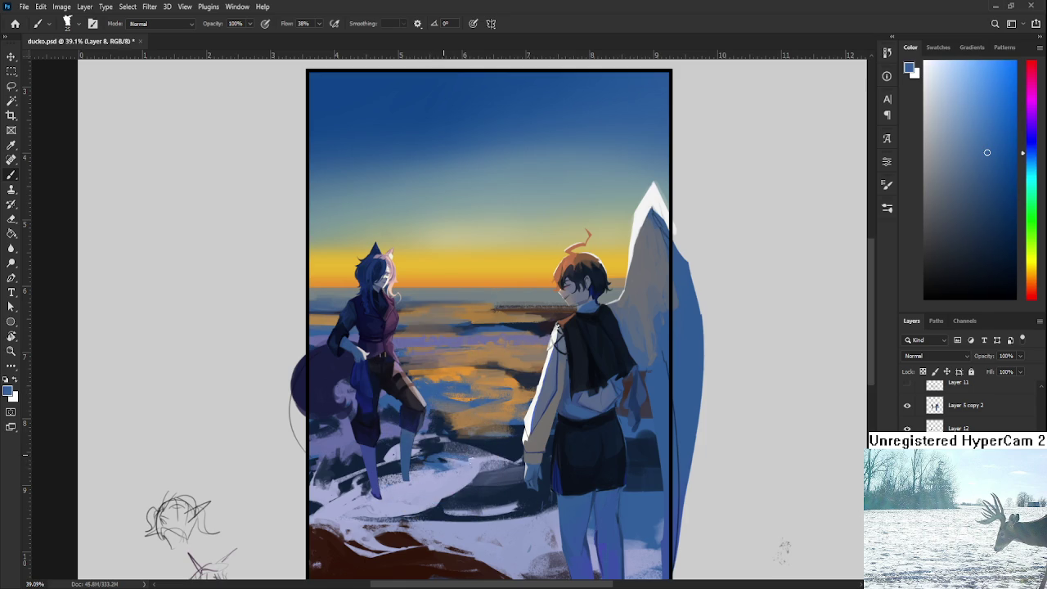
left_click(442, 461, "alt")
left_click(450, 460, "alt")
left_click(476, 459, "alt")
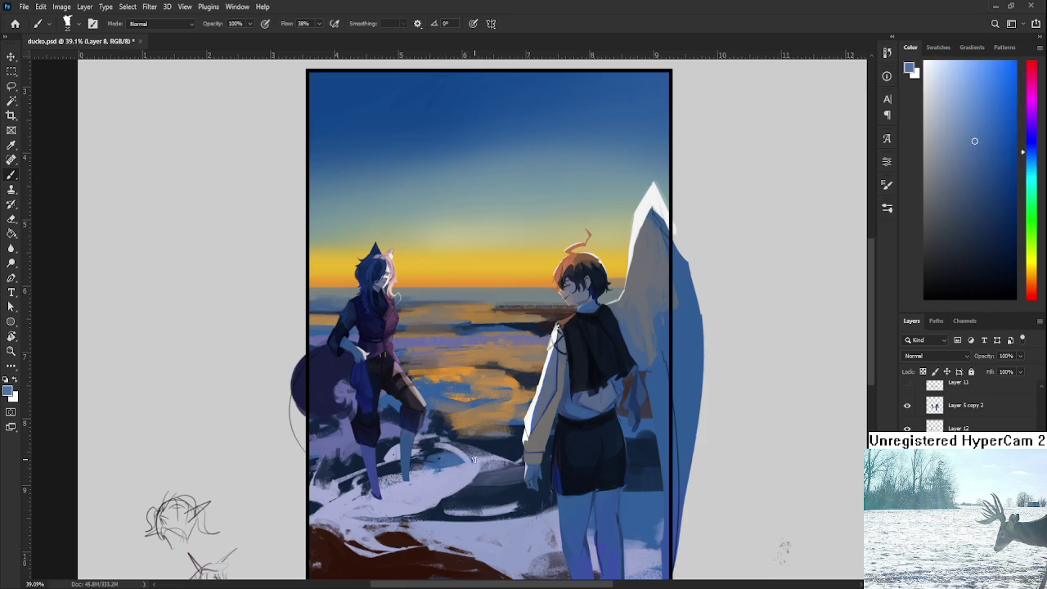
left_click(455, 469, "alt")
left_click(448, 462, "alt")
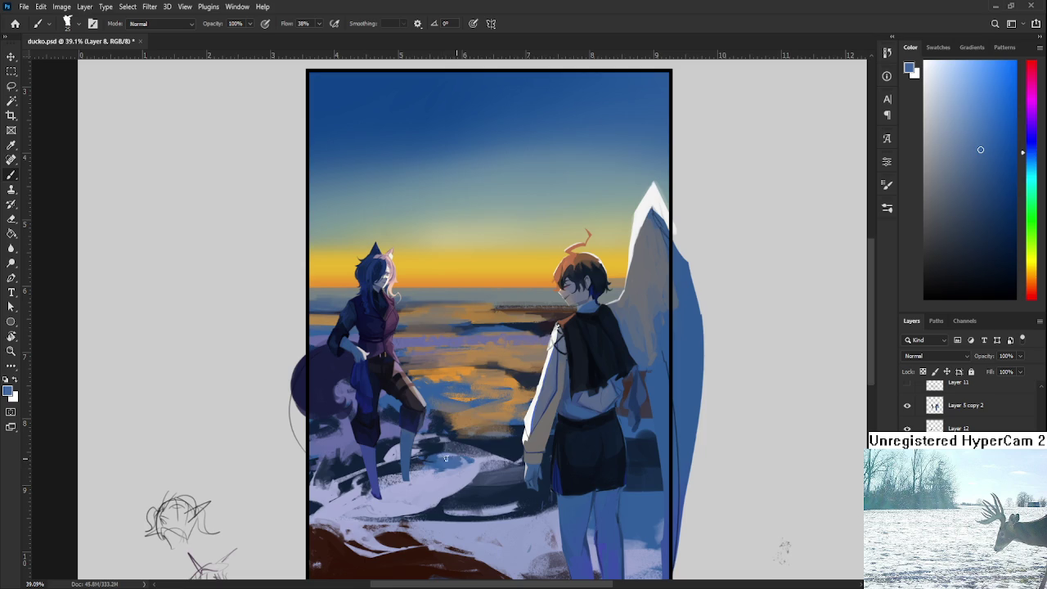
left_click(447, 470, "alt")
left_click(445, 463, "alt")
Step: Alternate light blue-grey snow and dark navy shadow strokes between the figures
mouse_move(465, 468)
left_mouse_down()
mouse_move(485, 432)
mouse_move(455, 444)
left_mouse_up()
left_click(463, 433, "alt")
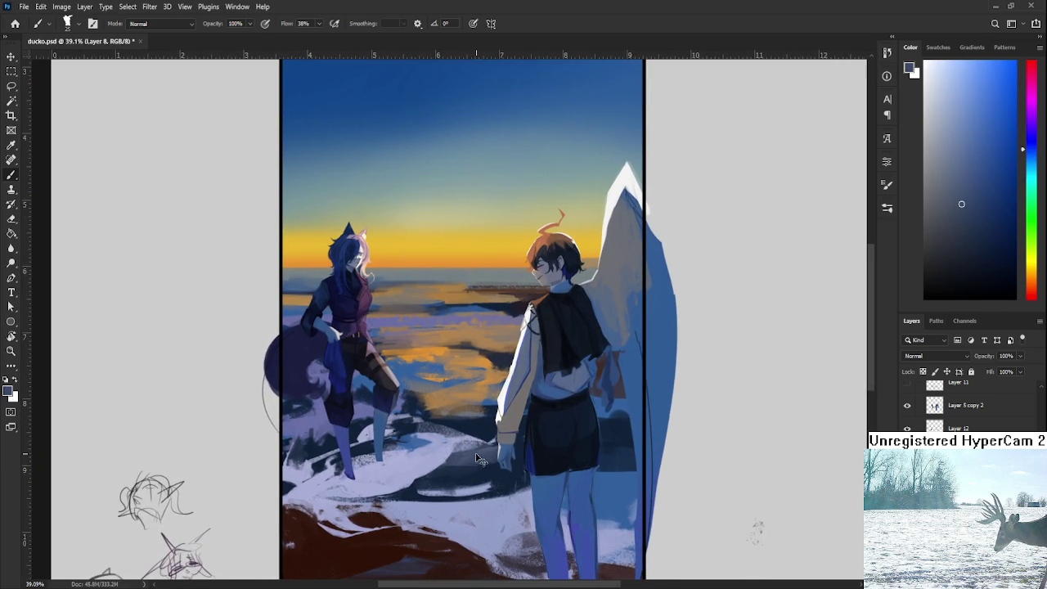
left_click(481, 460, "alt")
left_click(466, 447, "alt")
left_click(474, 433, "alt")
left_click(461, 438, "alt")
left_click(482, 428, "alt")
left_click(463, 442, "alt")
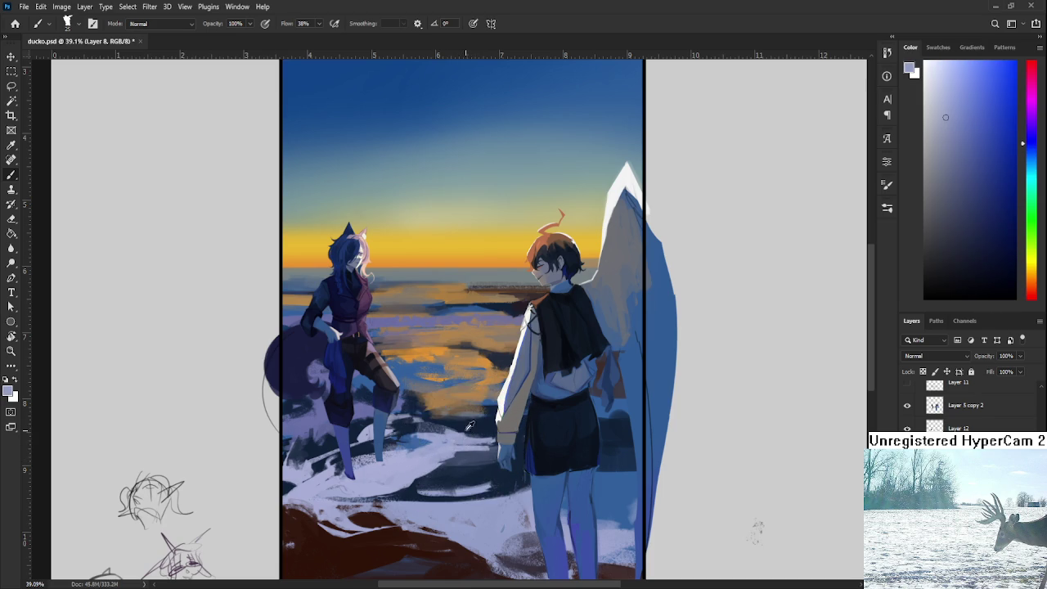
Step: Add further light snow and dark navy shadow touches to the ground between figures
left_click(458, 427, "alt")
left_click(473, 430, "alt")
left_click(466, 442, "alt")
left_click(468, 427, "alt")
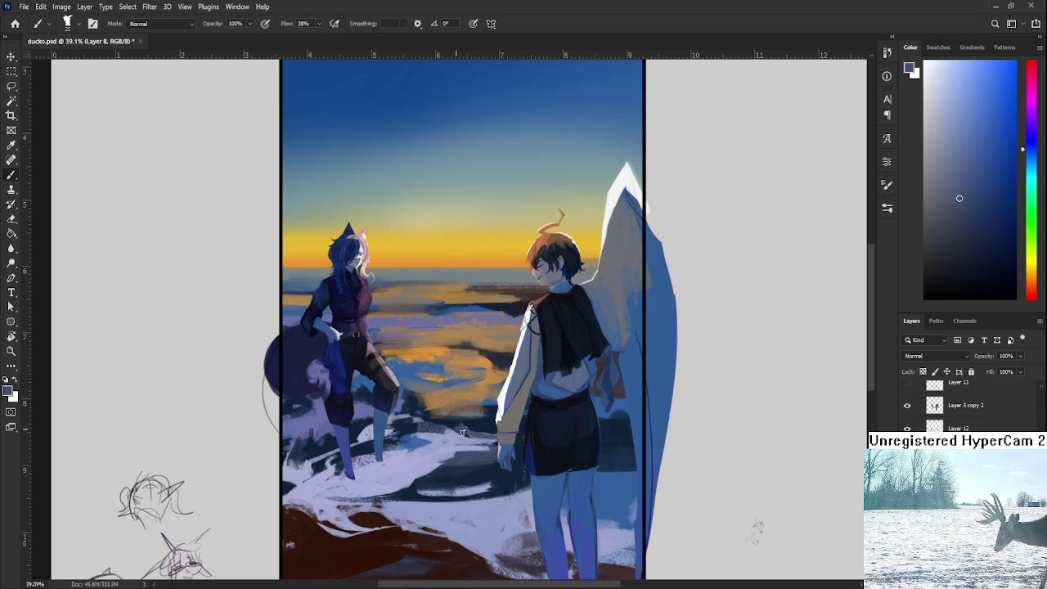
left_click(478, 422, "alt")
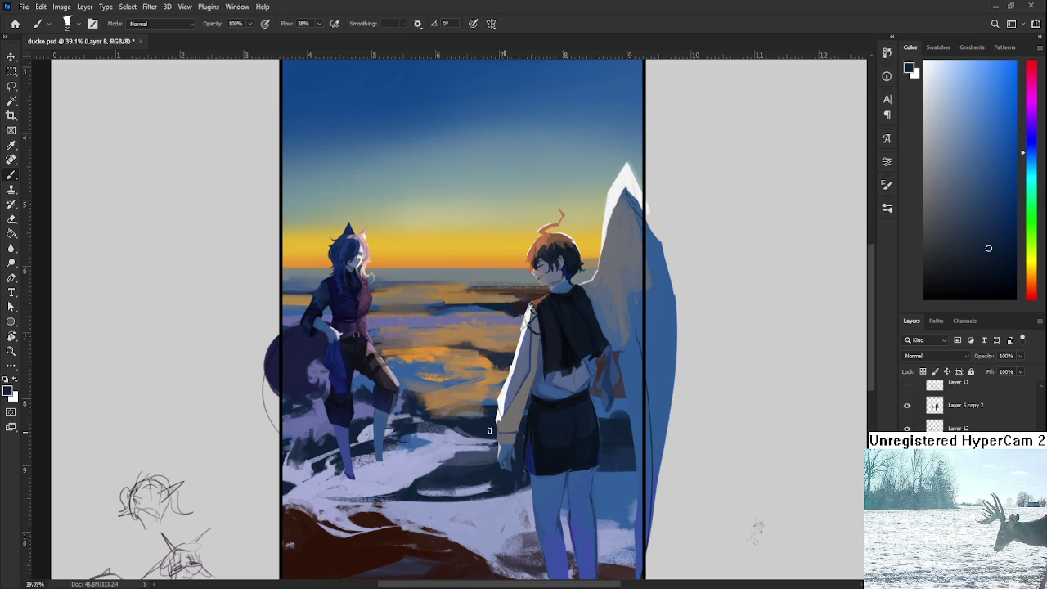
left_click(494, 437, "alt")
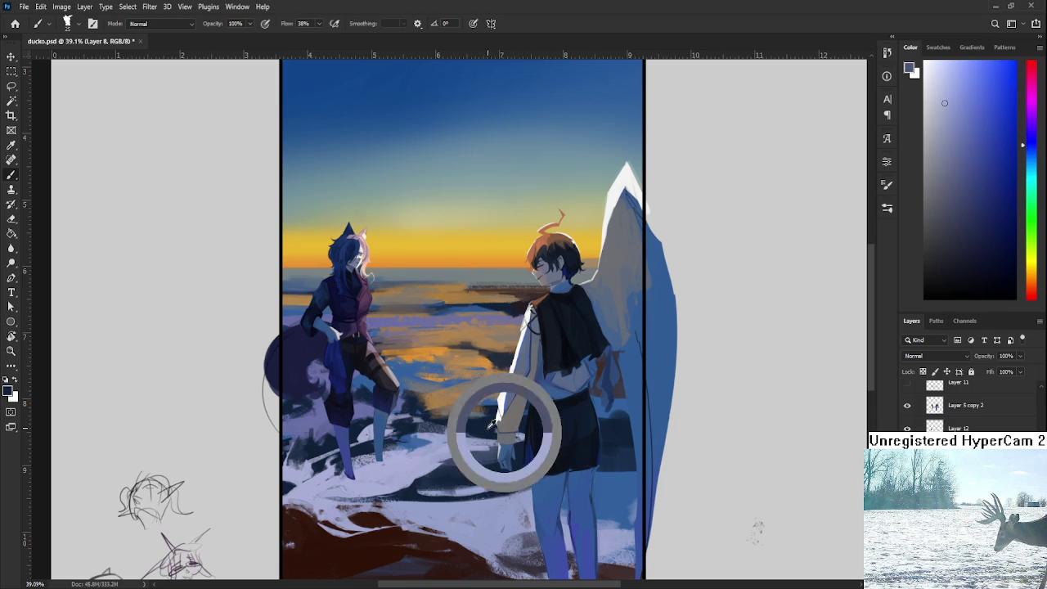
left_click(494, 438, "alt")
left_click(479, 437, "alt")
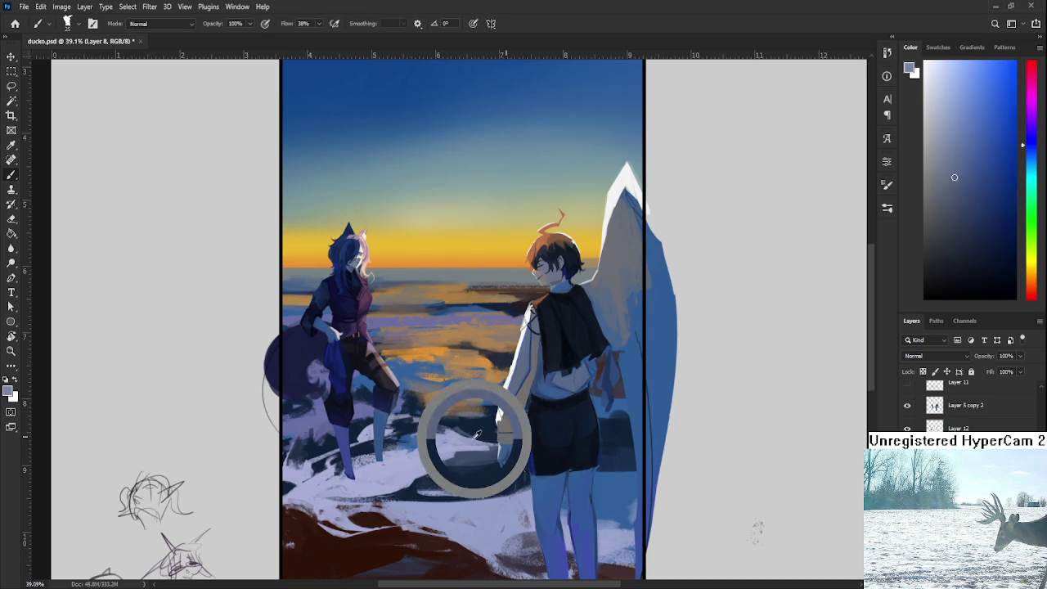
Step: Paint a sweep of navy shadow into the snow between the two figures
left_click_drag(480, 430, 459, 419)
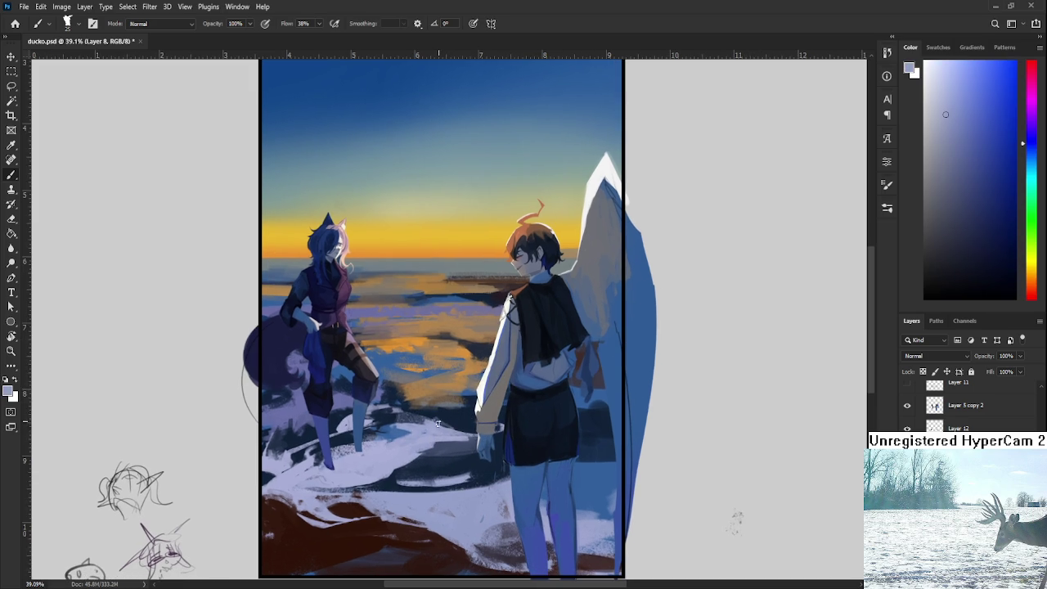
left_click_drag(462, 460, 475, 433)
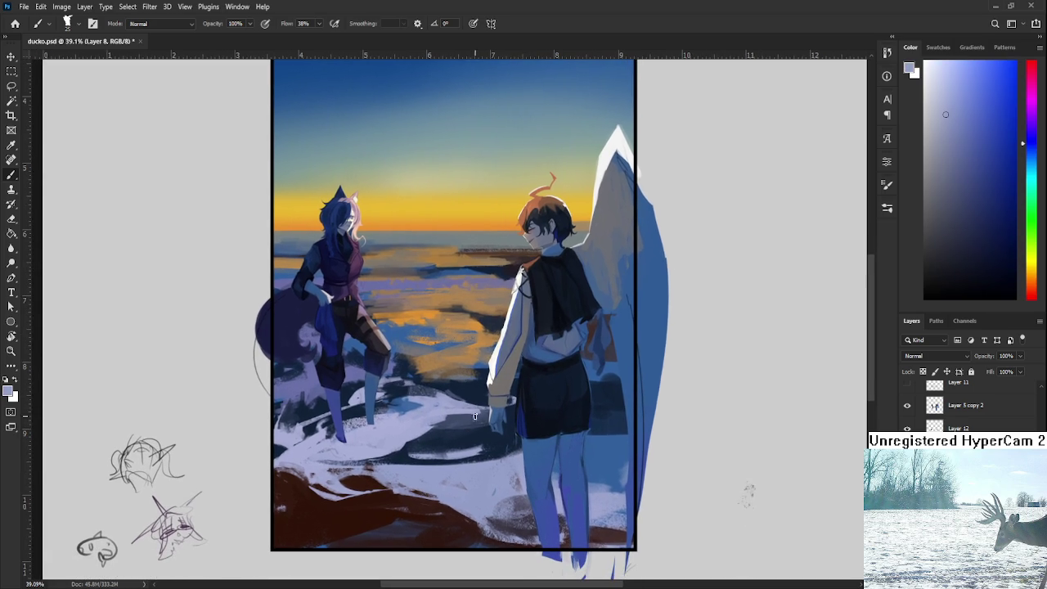
left_click(427, 439, "alt")
mouse_move(390, 455)
left_mouse_down()
mouse_move(466, 441)
mouse_move(490, 409)
left_mouse_up()
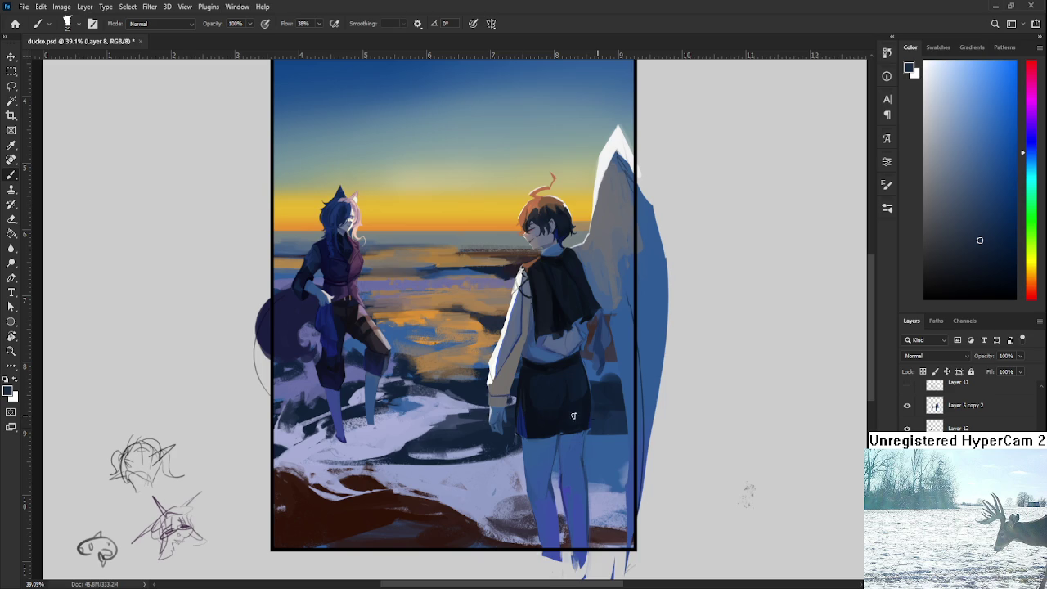
left_click(612, 452, "alt")
left_click(459, 427, "alt")
Step: Paint orange touches down the boy's arm
left_click_drag(565, 419, 546, 440)
left_click(470, 374, "alt")
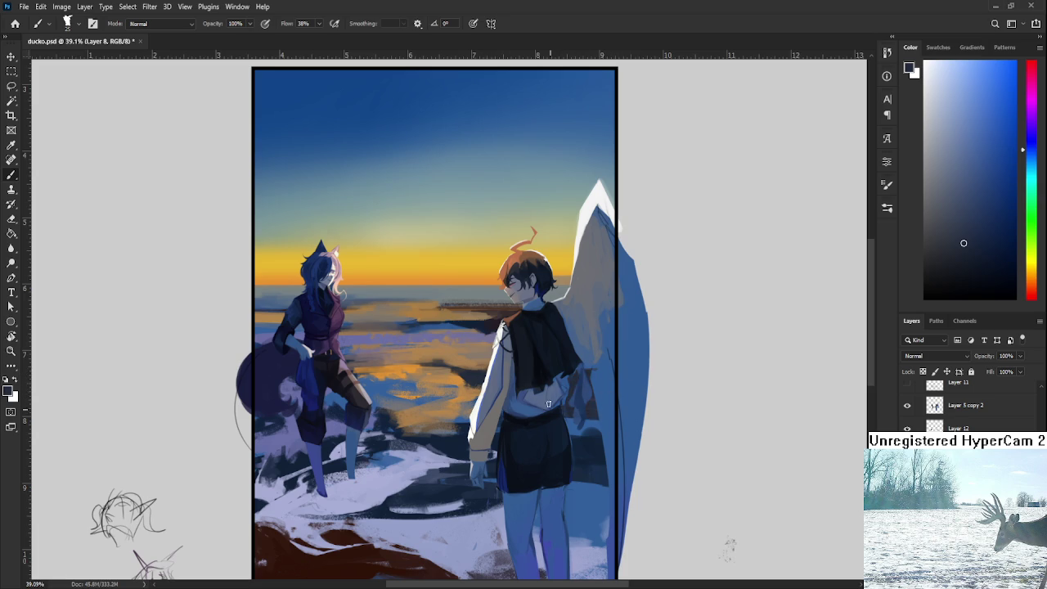
left_click(461, 391, "alt")
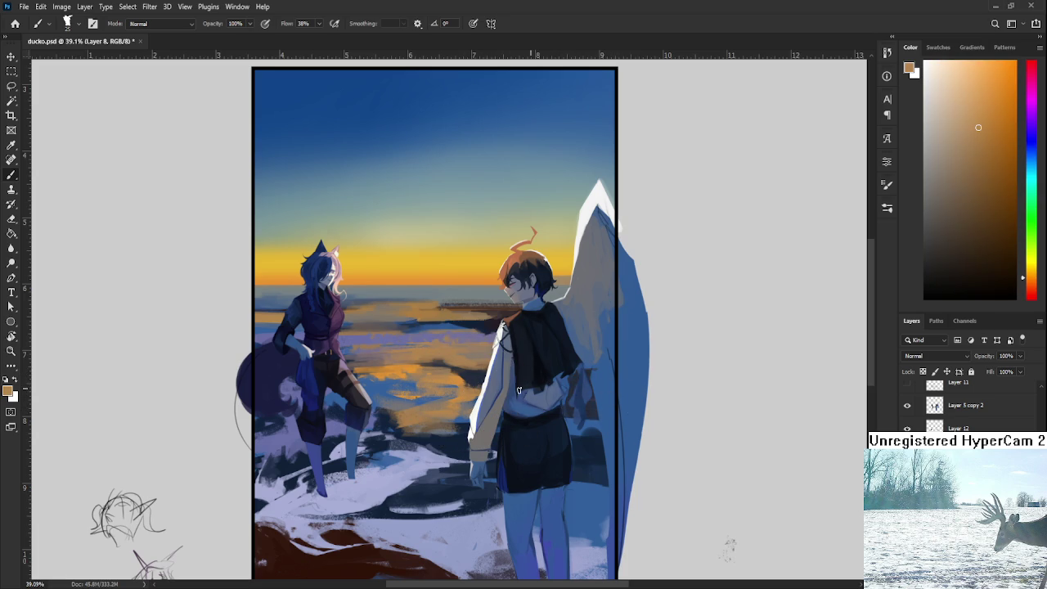
mouse_move(572, 390)
left_mouse_down()
mouse_move(597, 401)
mouse_move(595, 419)
mouse_move(608, 415)
mouse_move(589, 464)
left_mouse_up()
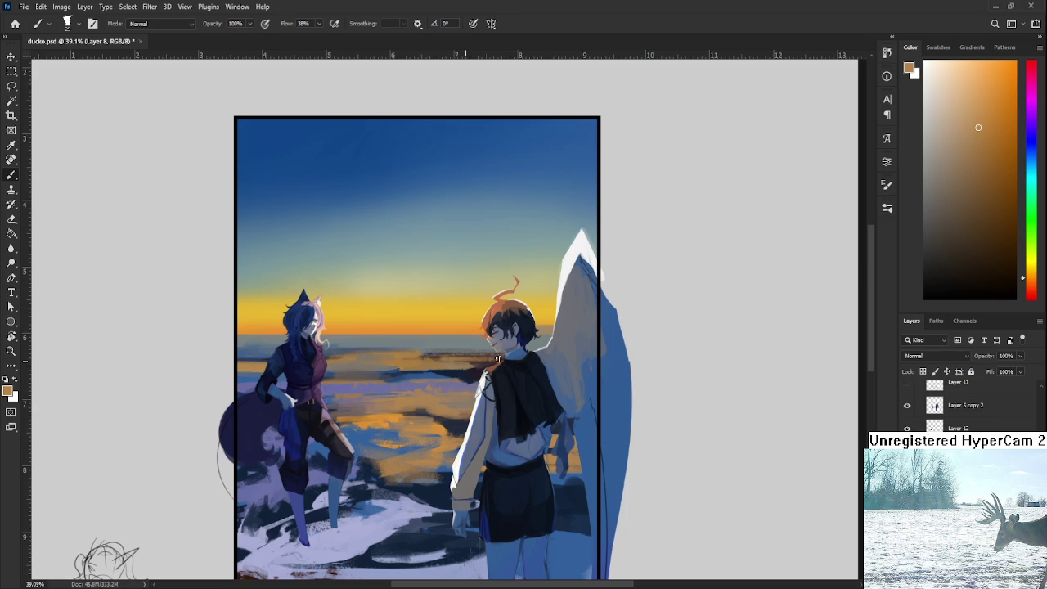
Step: Sweep light lavender strokes and small darker dabs into the snow right of the boy's legs
left_click(477, 360, "alt")
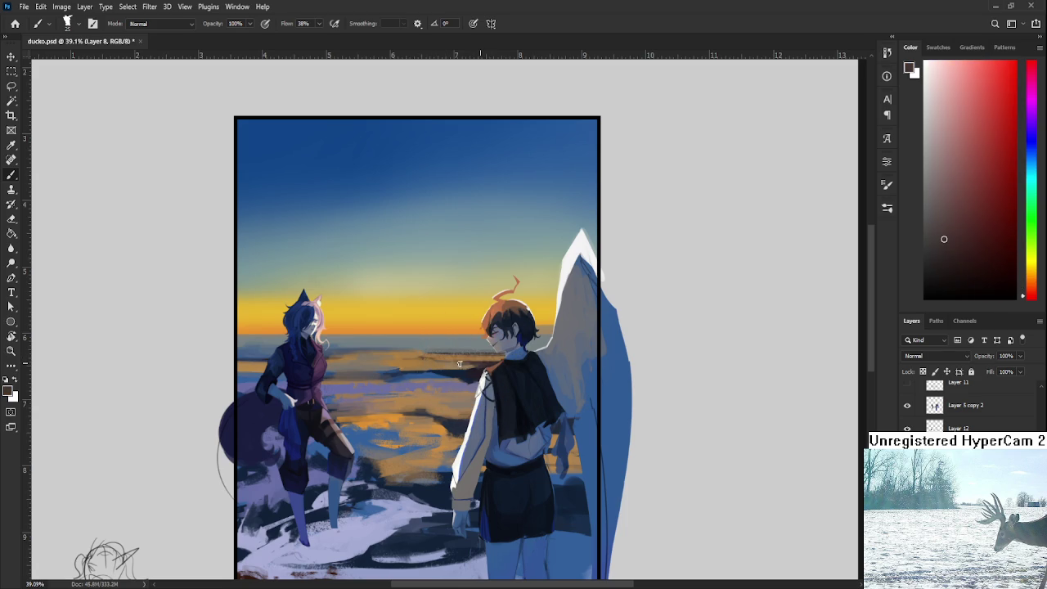
left_click_drag(399, 503, 411, 409)
left_click(373, 431, "alt")
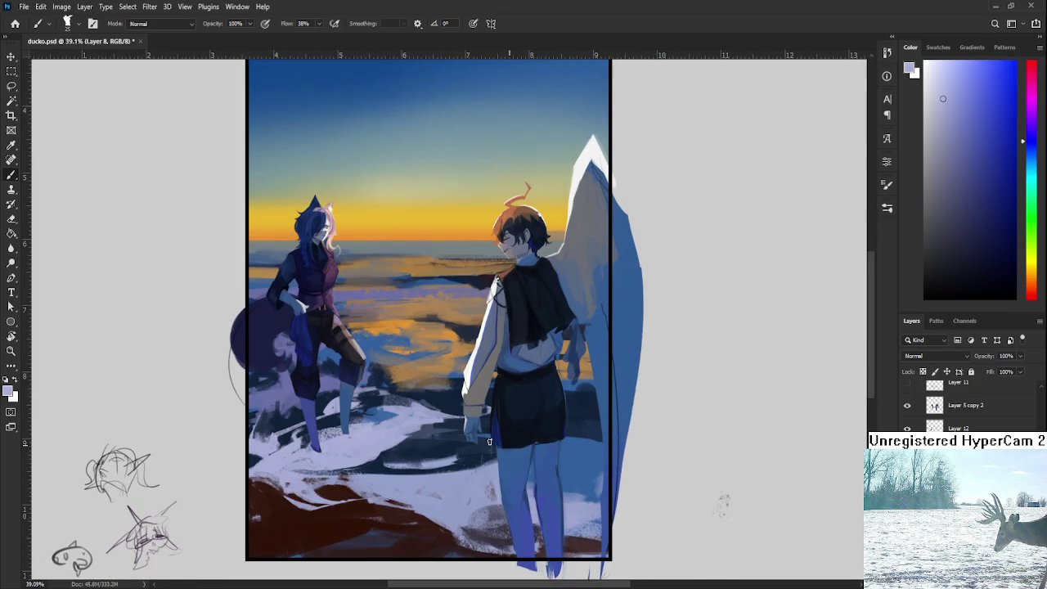
mouse_move(580, 451)
left_mouse_down()
mouse_move(597, 448)
mouse_move(586, 464)
mouse_move(597, 452)
mouse_move(596, 471)
mouse_move(602, 448)
mouse_move(584, 476)
mouse_move(603, 455)
mouse_move(597, 468)
mouse_move(467, 486)
left_mouse_up()
left_click(582, 454, "alt")
left_click(601, 446, "alt")
left_click(568, 452, "alt")
left_click(586, 471, "alt")
left_click(584, 456, "alt")
left_click(584, 455, "alt")
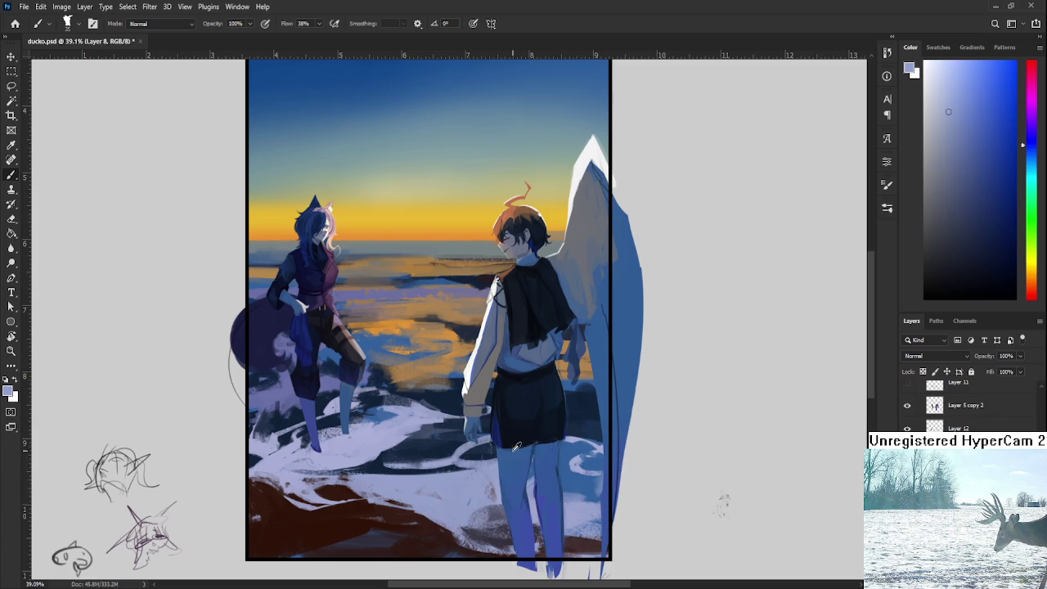
left_click(467, 449, "alt")
left_click(466, 466, "alt")
Step: Lay a navy shadow between the figures, then cover the dark snow patch with light blue-grey
left_click(414, 455, "alt")
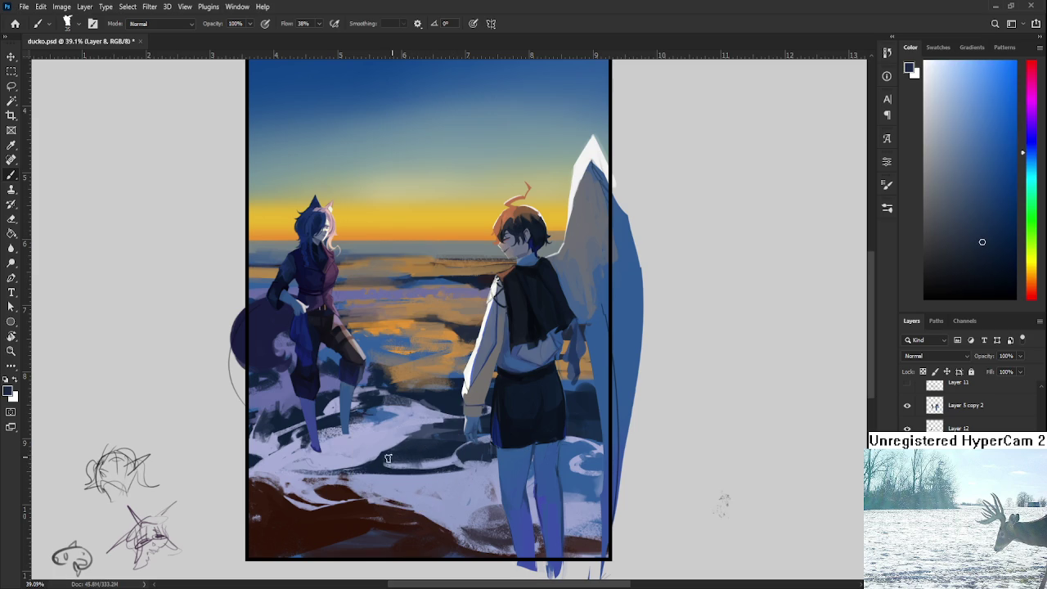
left_click_drag(384, 457, 450, 463)
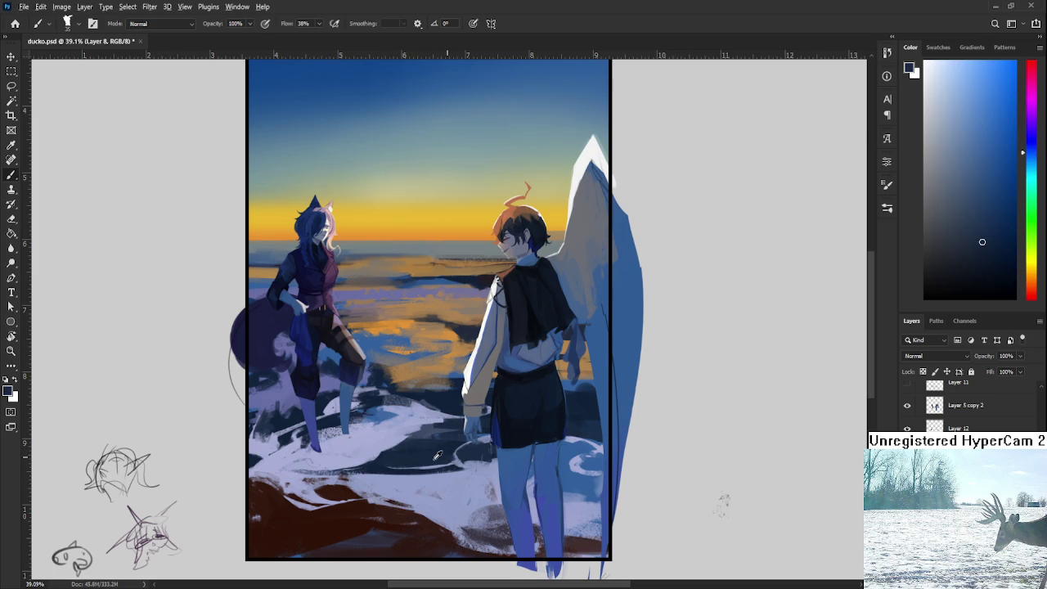
left_click(381, 460, "alt")
left_click(422, 481, "alt")
left_click(442, 484, "alt")
left_click(441, 483, "alt")
left_click(439, 483, "alt")
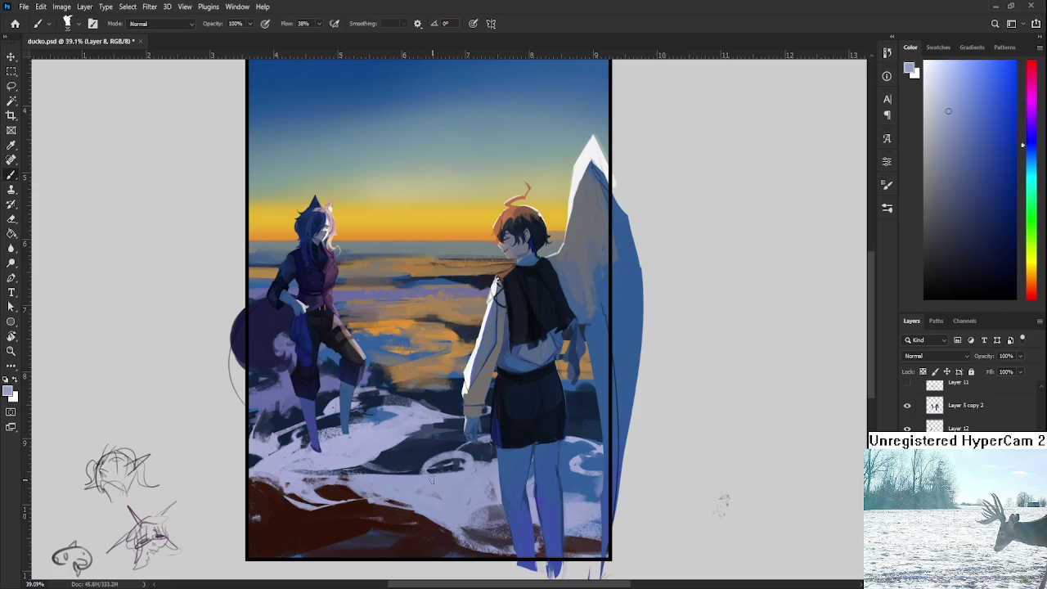
left_click(439, 471, "alt")
left_click_drag(427, 464, 472, 474)
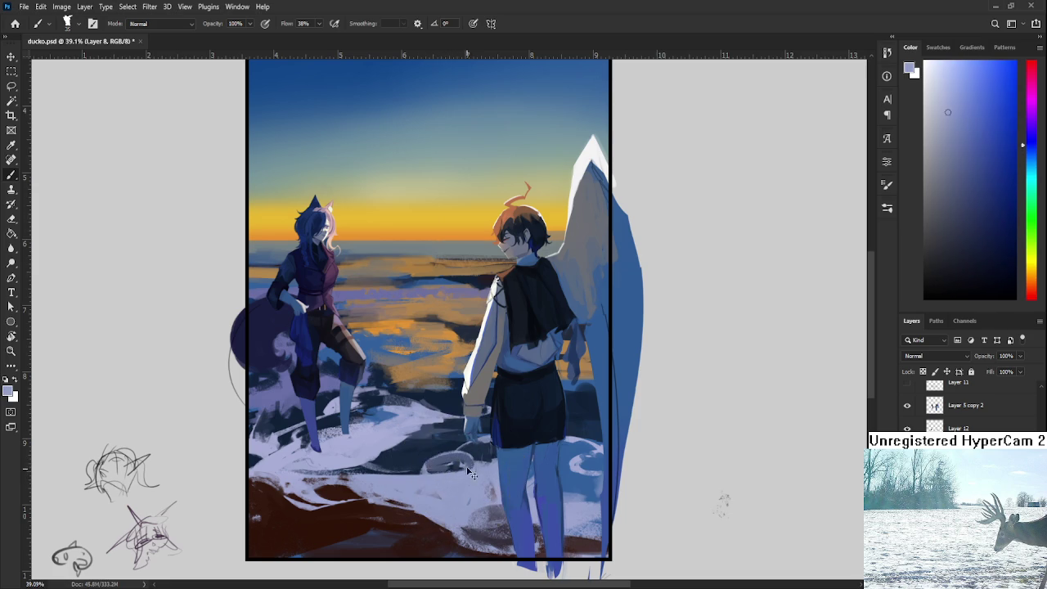
Step: Resample lighter bluish-grey snow tones around the covered patch
left_click(472, 450, "alt")
left_click(474, 467, "alt")
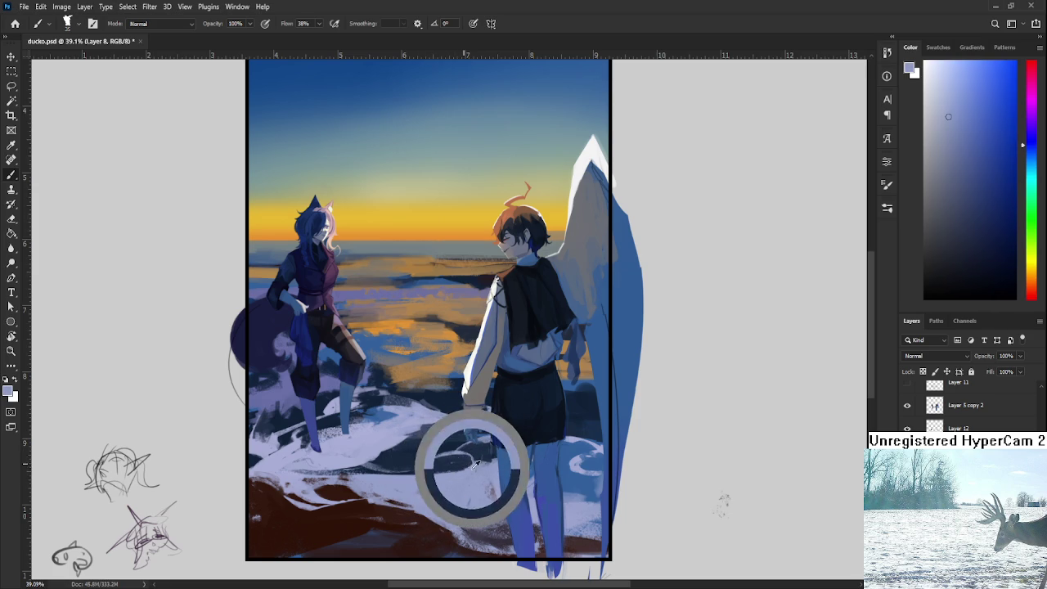
left_click(473, 464, "alt")
left_click(471, 461, "alt")
left_click(475, 459, "alt")
left_click(472, 482, "alt")
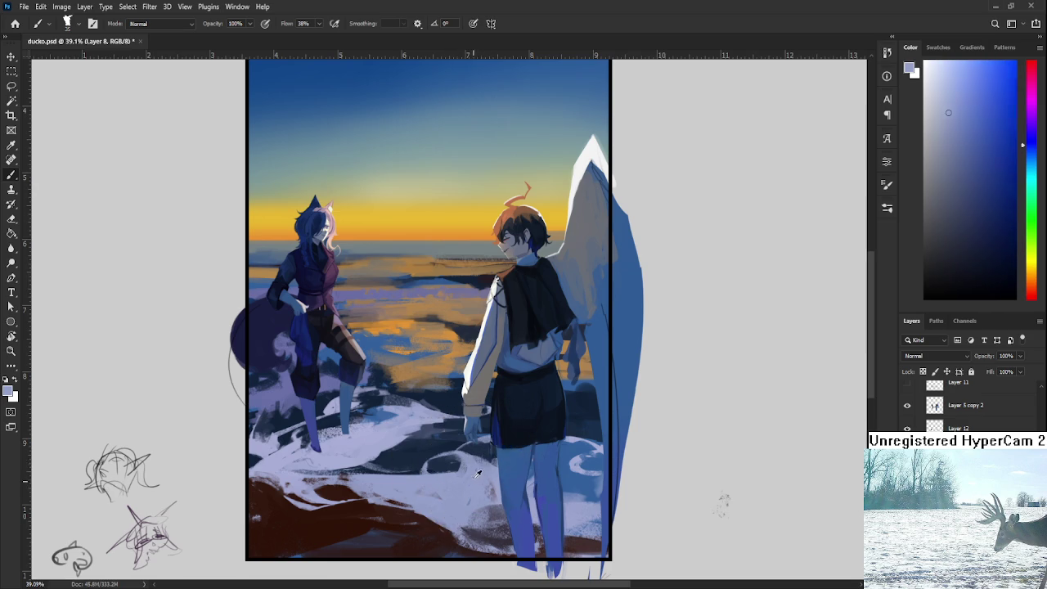
Step: Take dark navy from the boy's shorts and paint dark strokes beside his legs
mouse_move(514, 456)
left_mouse_down()
mouse_move(537, 479)
mouse_move(627, 479)
mouse_move(622, 495)
mouse_move(592, 498)
mouse_move(625, 506)
mouse_move(602, 503)
mouse_move(584, 522)
left_mouse_up()
left_click(604, 452, "alt")
left_click_drag(574, 484, 624, 486)
left_click_drag(606, 491, 652, 510)
Step: Sample light blue and light orange-brown tones from the snowy shore
left_click(446, 432, "alt")
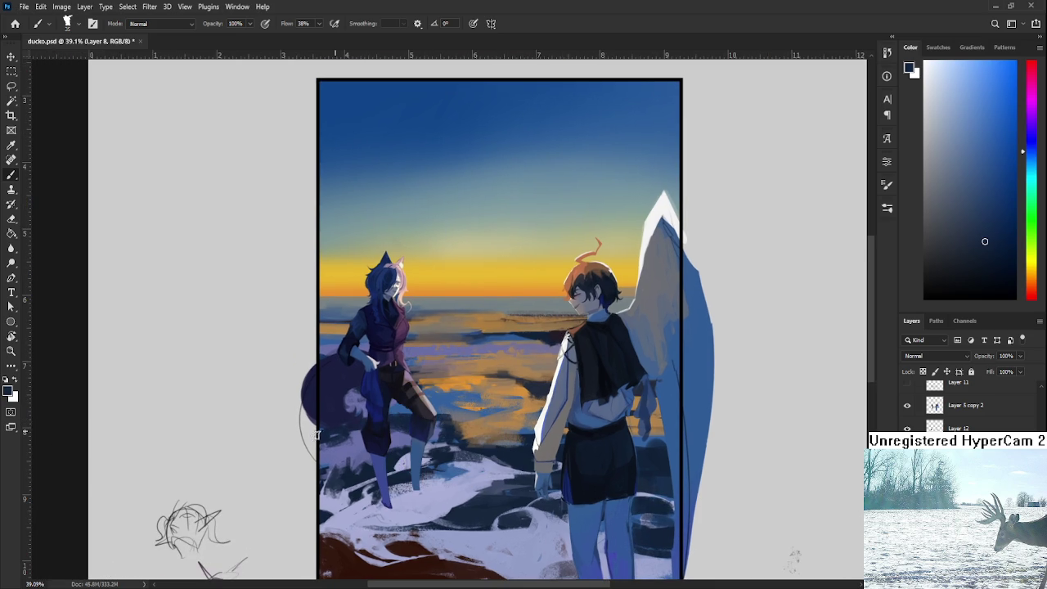
left_click(464, 418, "alt")
left_click(441, 419, "alt")
left_click(471, 422, "alt")
left_click(462, 426, "alt")
left_click(466, 433, "alt")
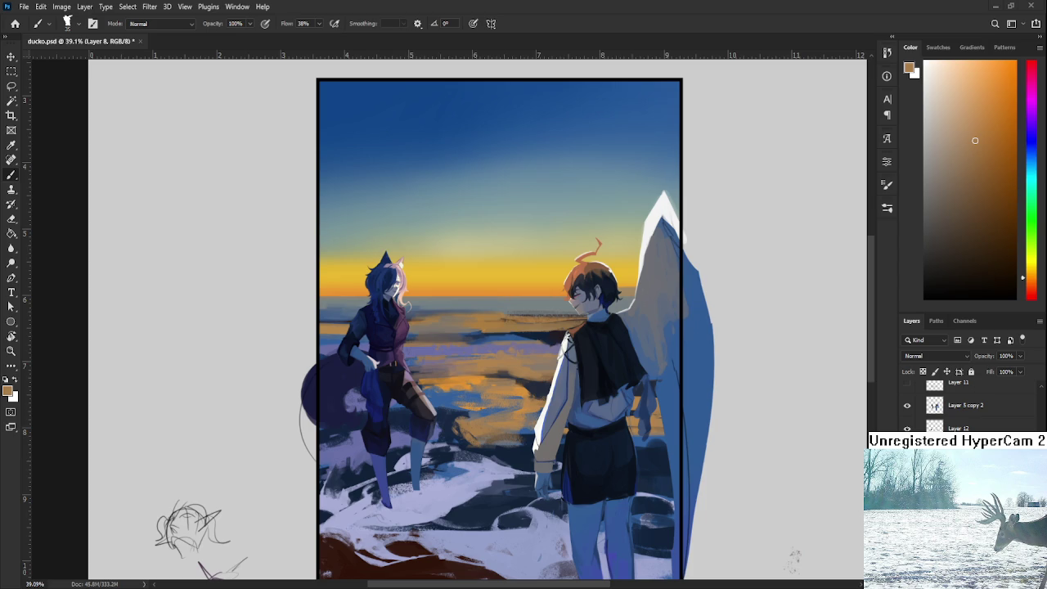
Step: Paint dark blue strokes onto the rocks in the snow
left_click(465, 509, "alt")
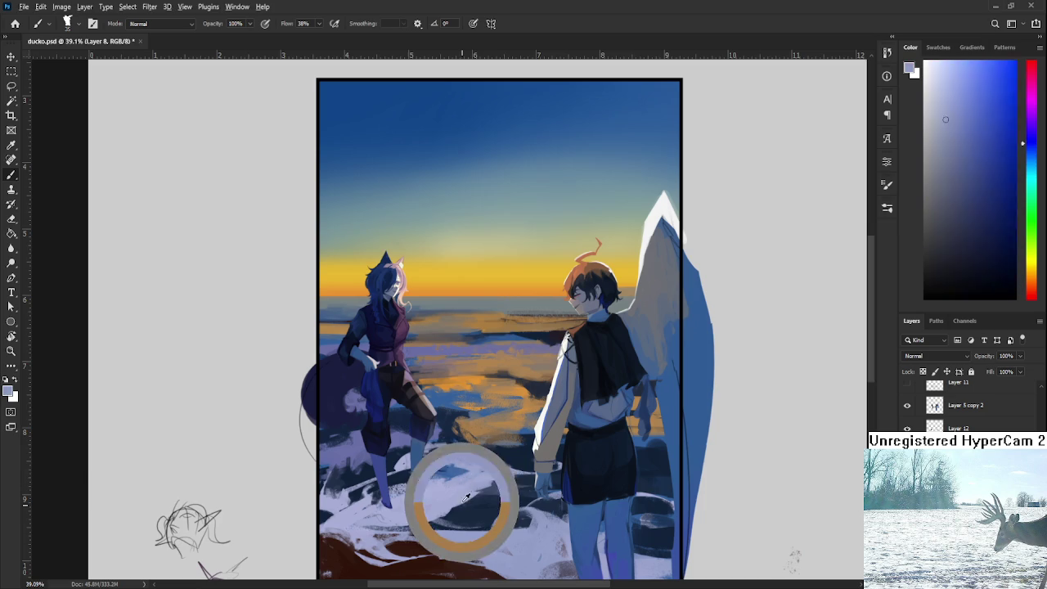
left_click(458, 502, "alt")
mouse_move(454, 506)
left_mouse_down()
mouse_move(474, 502)
mouse_move(468, 466)
left_mouse_up()
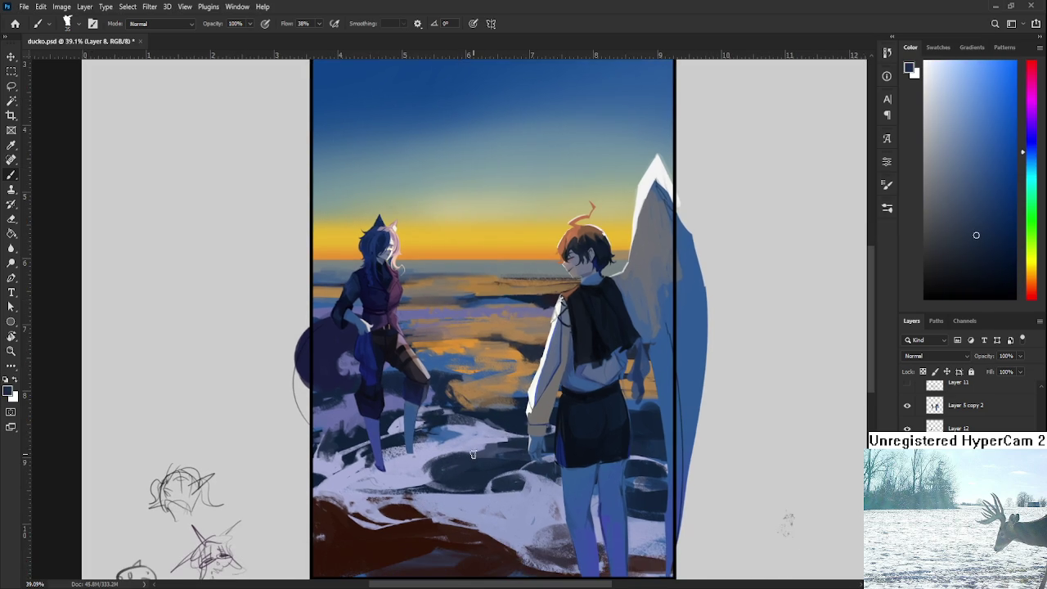
scroll(473, 435, "down", 5)
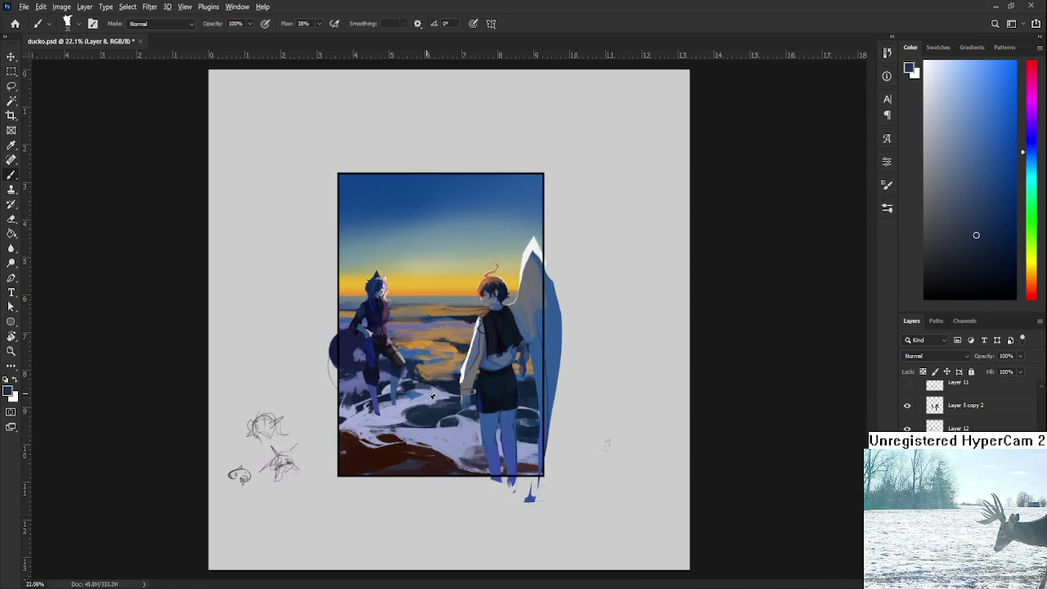
Step: Sample navy and blue-grey snow tones and adjust the blue painting colour
left_click(426, 394, "alt")
left_click(433, 389, "alt")
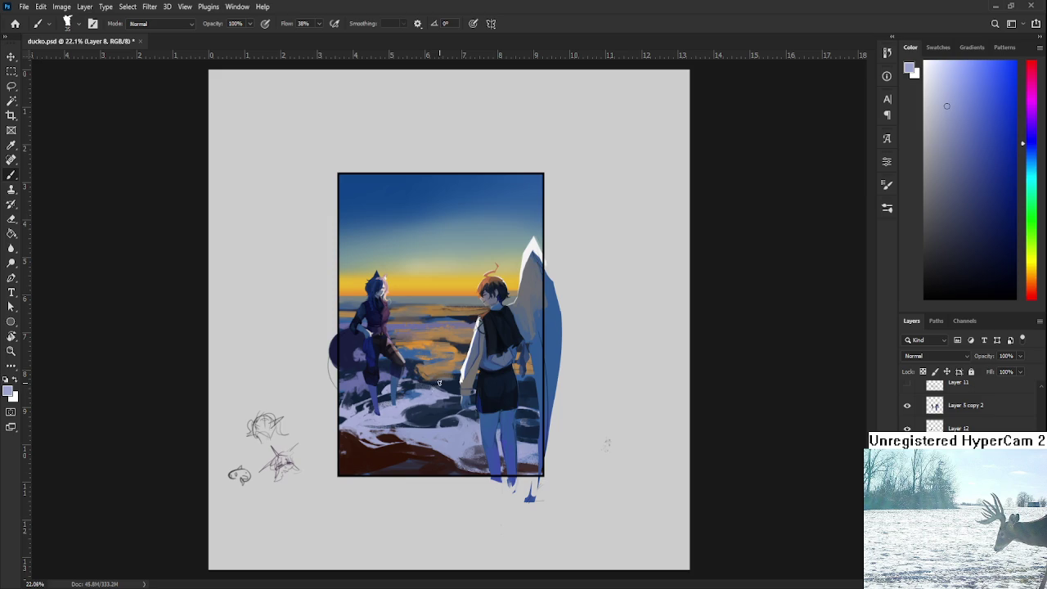
left_click(442, 387, "alt")
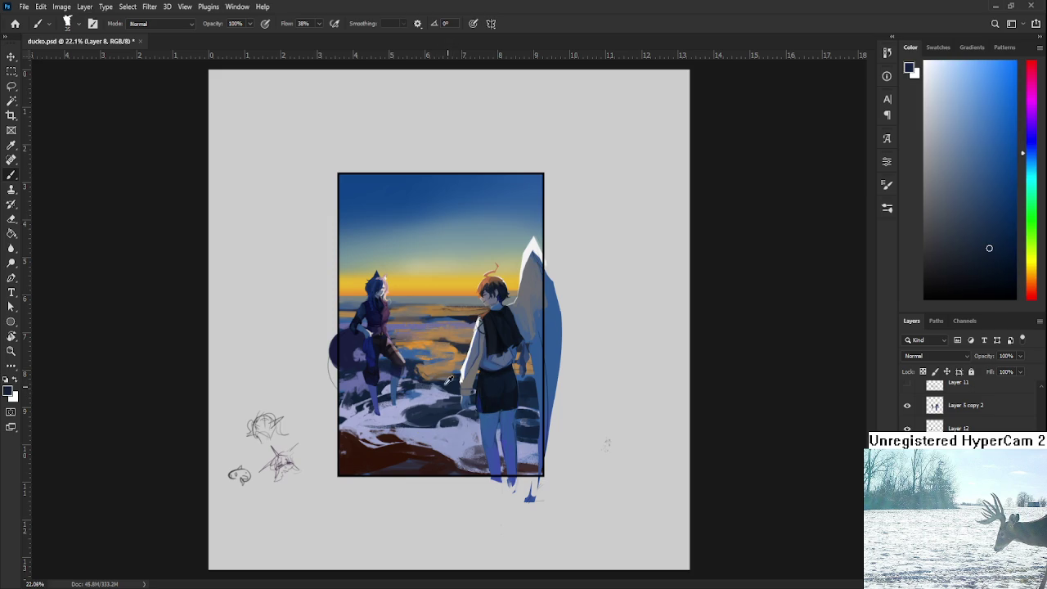
left_click(433, 386, "alt")
left_click(430, 383, "alt")
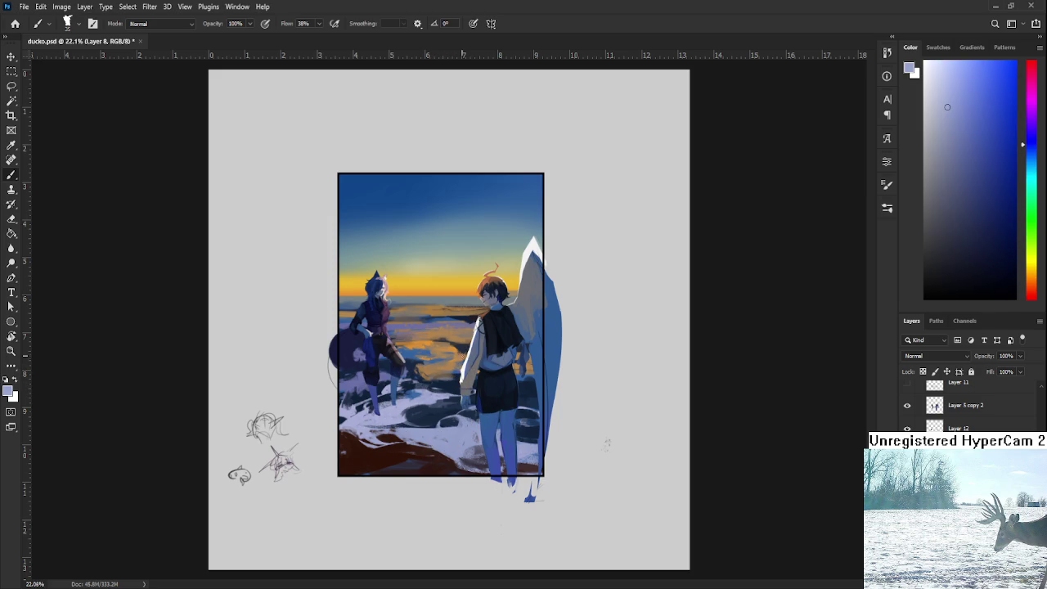
right_click(462, 350, "alt+shift")
left_click(440, 391, "alt")
Step: Sample the dark red tones of the lower-left ground
left_click(370, 464, "alt")
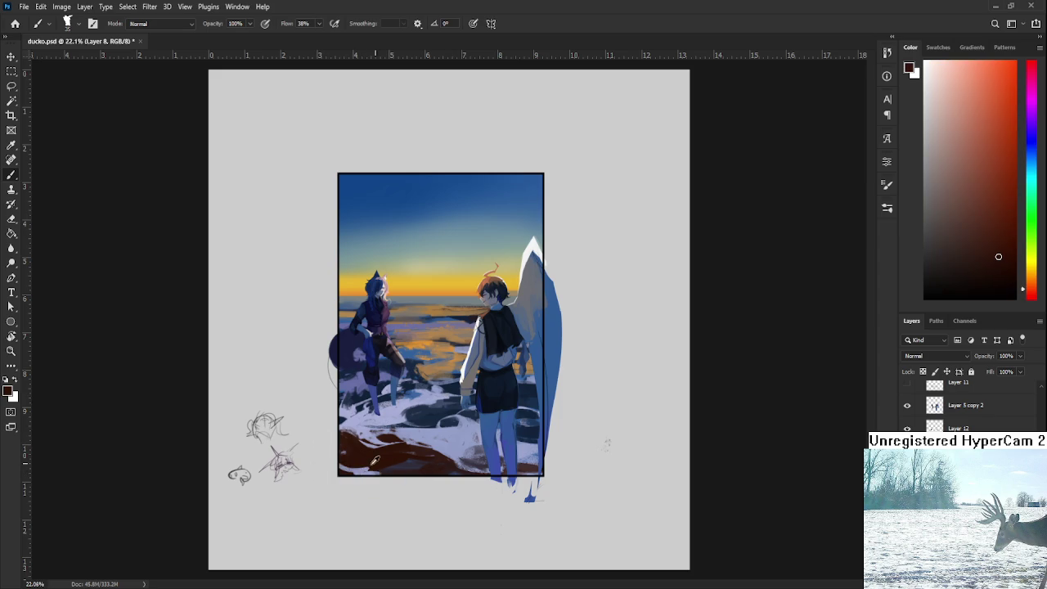
left_click(358, 471, "alt")
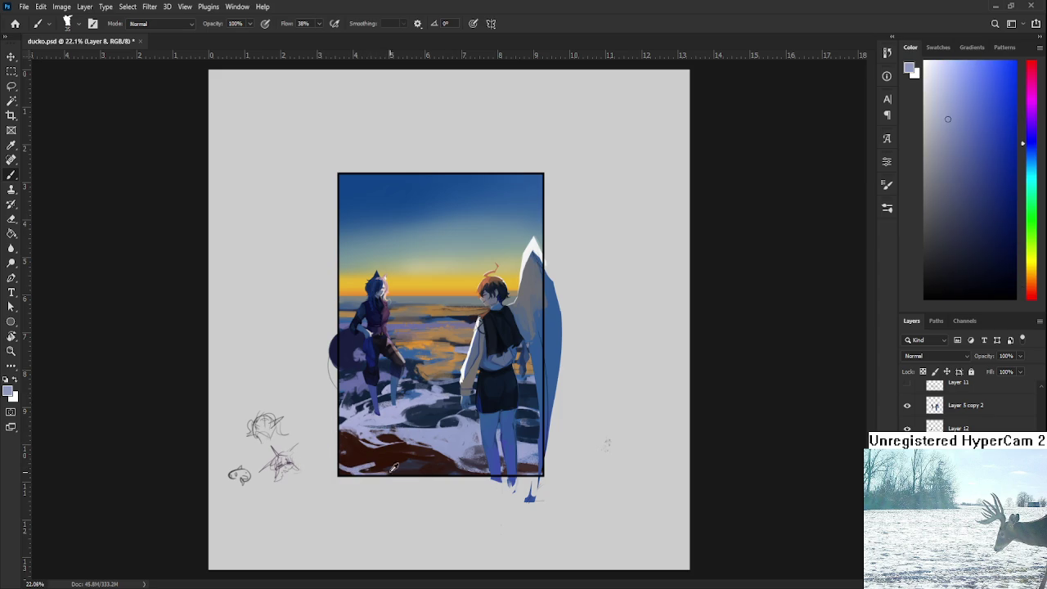
left_click(379, 459, "alt")
left_click(356, 471, "alt")
left_click(362, 464, "alt")
left_click(347, 469, "alt")
left_click(359, 462, "alt")
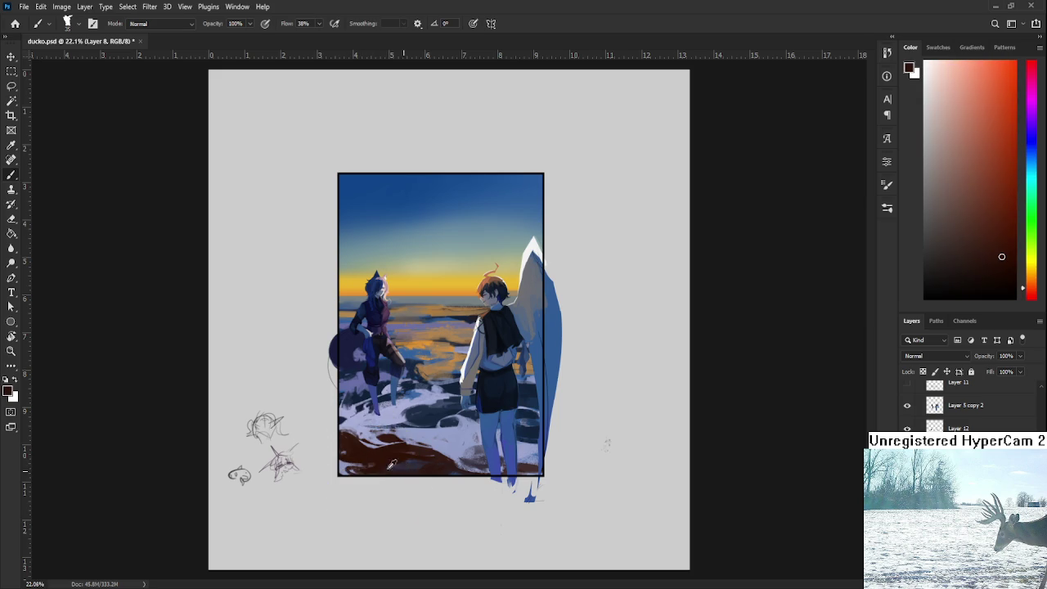
Step: Brush light lavender snow over part of the dark red ground at lower left
left_click(362, 430, "alt")
left_click_drag(372, 448, 401, 474)
left_click(419, 415, "alt")
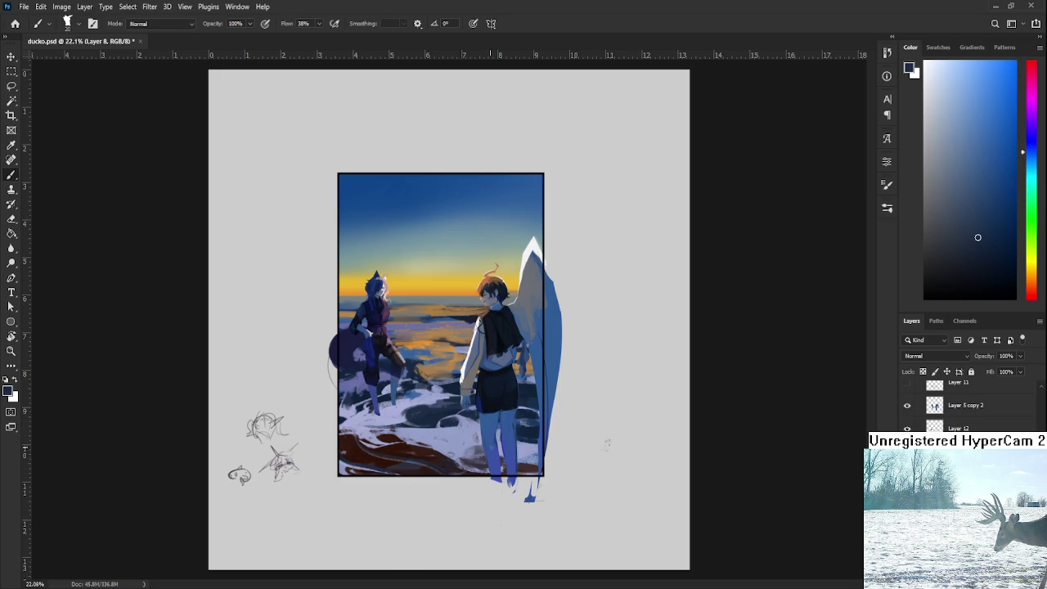
scroll(434, 324, "down", 1)
scroll(434, 324, "down", 1)
scroll(433, 324, "down", 2)
scroll(433, 324, "up", 1)
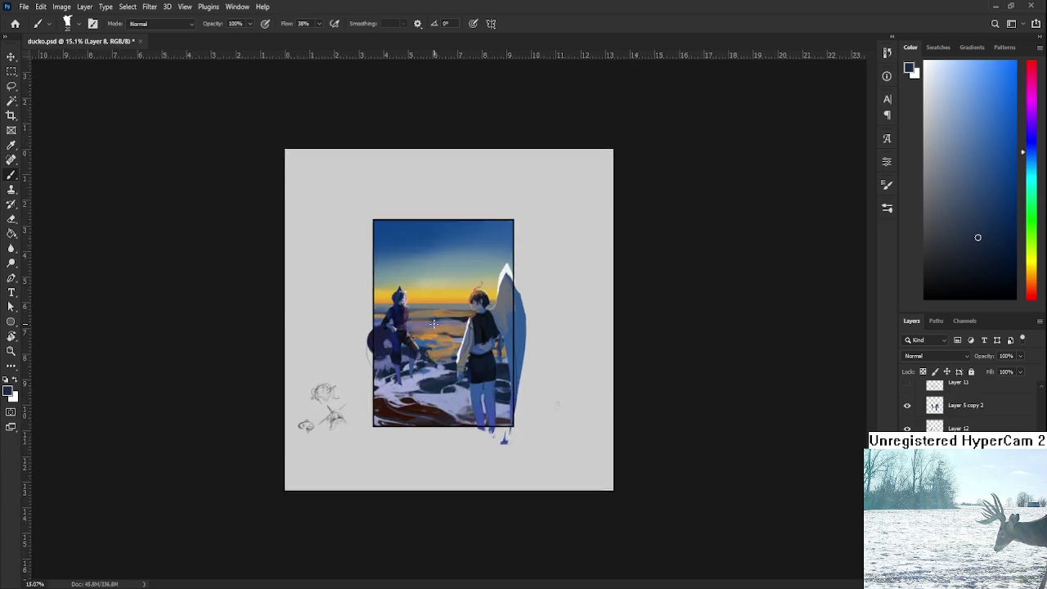
scroll(433, 324, "up", 3)
scroll(433, 324, "up", 5)
mouse_move(510, 377)
left_mouse_down()
mouse_move(532, 405)
mouse_move(509, 402)
left_mouse_up()
scroll(514, 371, "up", 1)
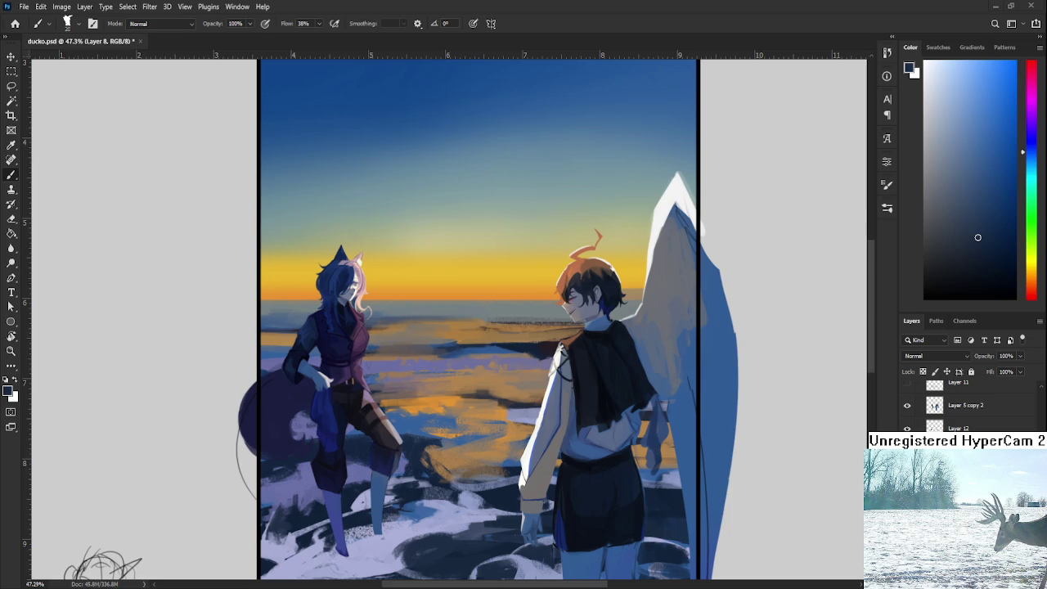
left_click_drag(391, 340, 432, 352)
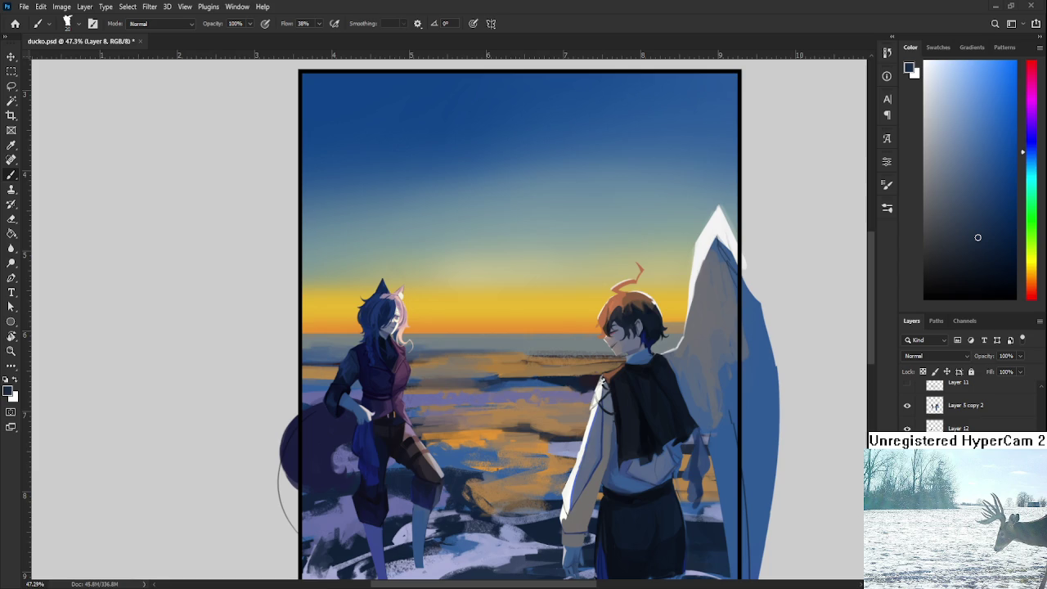
left_click(571, 376, "alt")
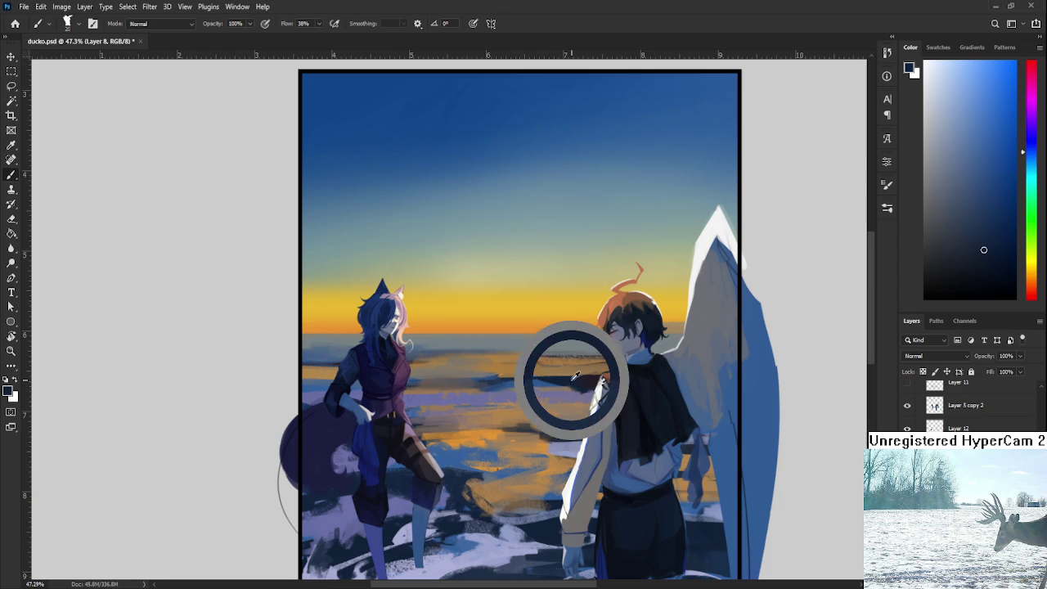
Step: Paint short dark navy and orange strokes across the water between the figures
left_click_drag(497, 381, 509, 381)
left_click(507, 376, "alt")
left_click_drag(503, 380, 473, 383)
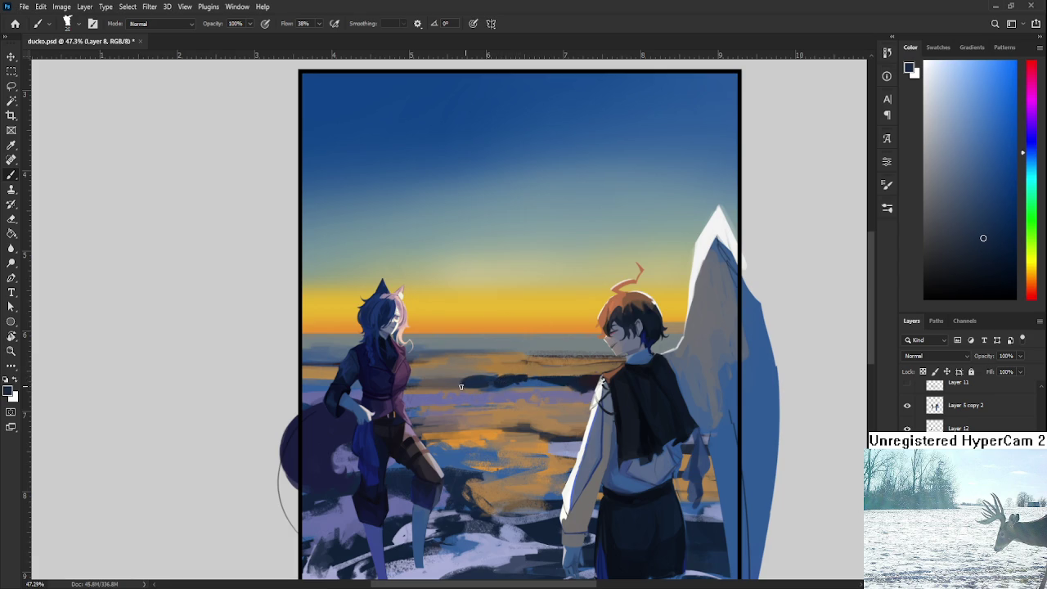
left_click(452, 394, "alt")
left_click(457, 436, "alt")
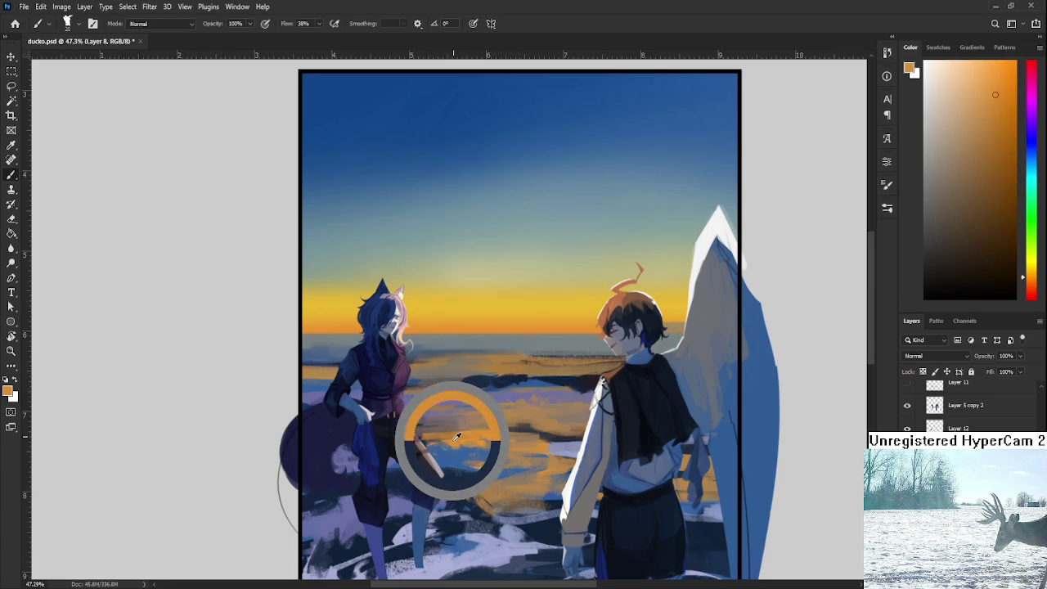
left_click_drag(442, 381, 454, 381)
left_click(449, 383, "alt")
left_click(451, 383, "alt")
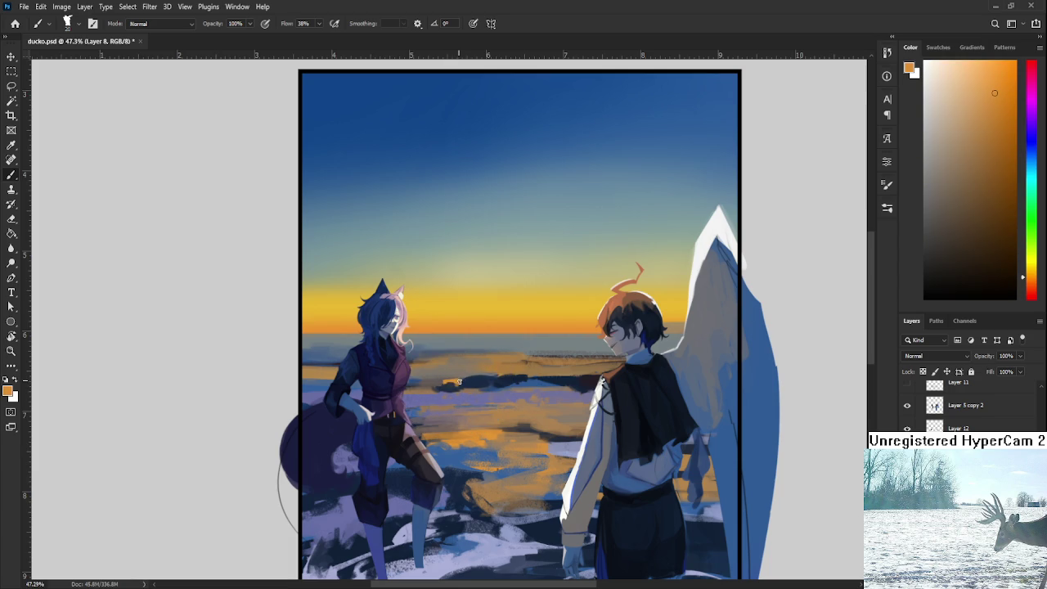
Step: Sample dark blue, navy, tan-orange and grey tones from the water and the girl's arm
left_click(462, 373, "alt")
left_click(480, 370, "alt")
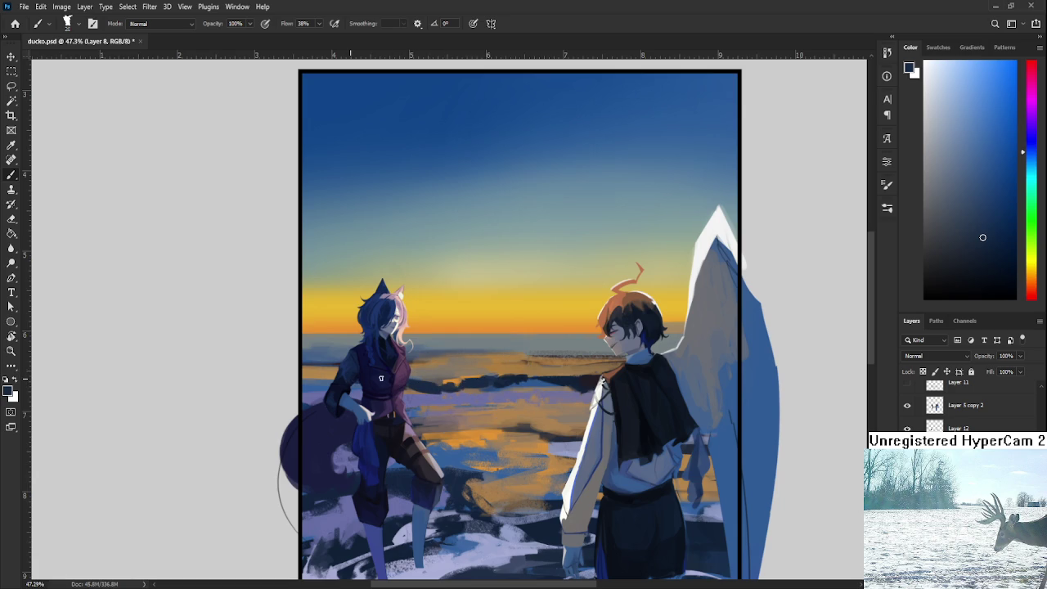
left_click(320, 386, "alt")
left_click(323, 382, "alt")
left_click(328, 371, "alt")
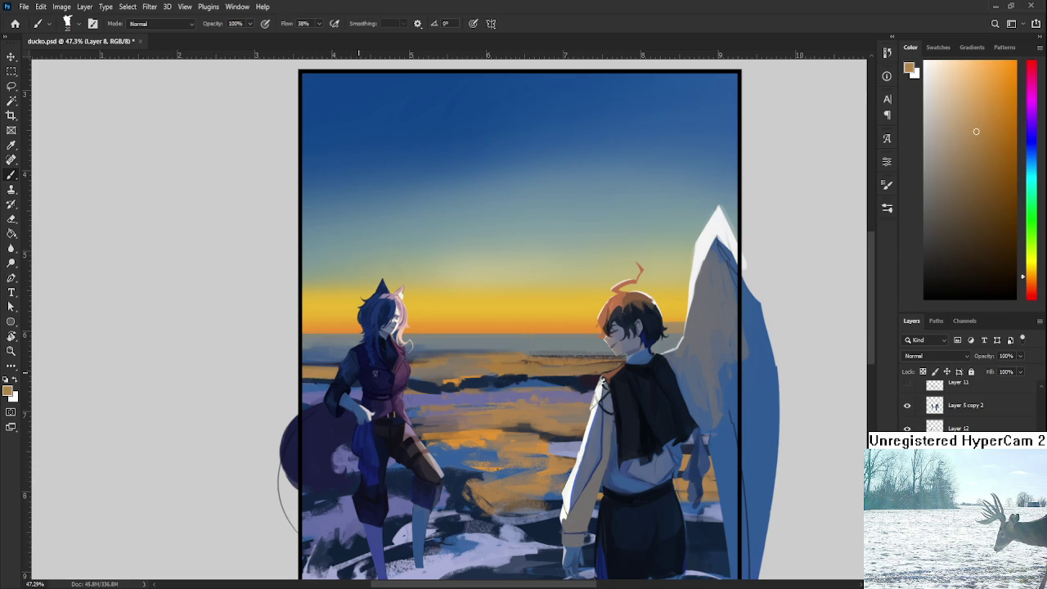
left_click(431, 389, "alt")
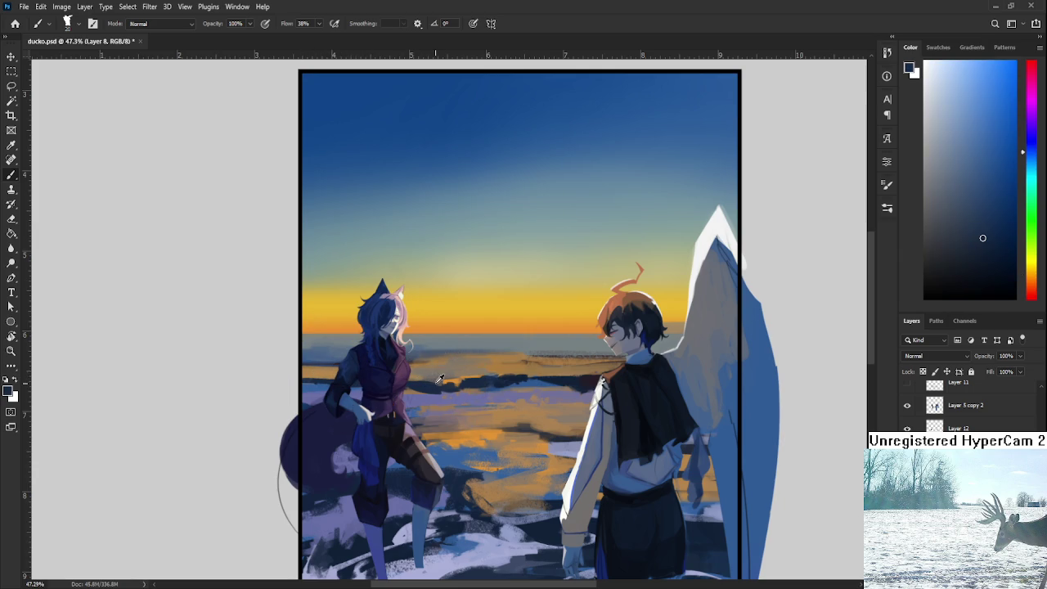
left_click(427, 377, "alt")
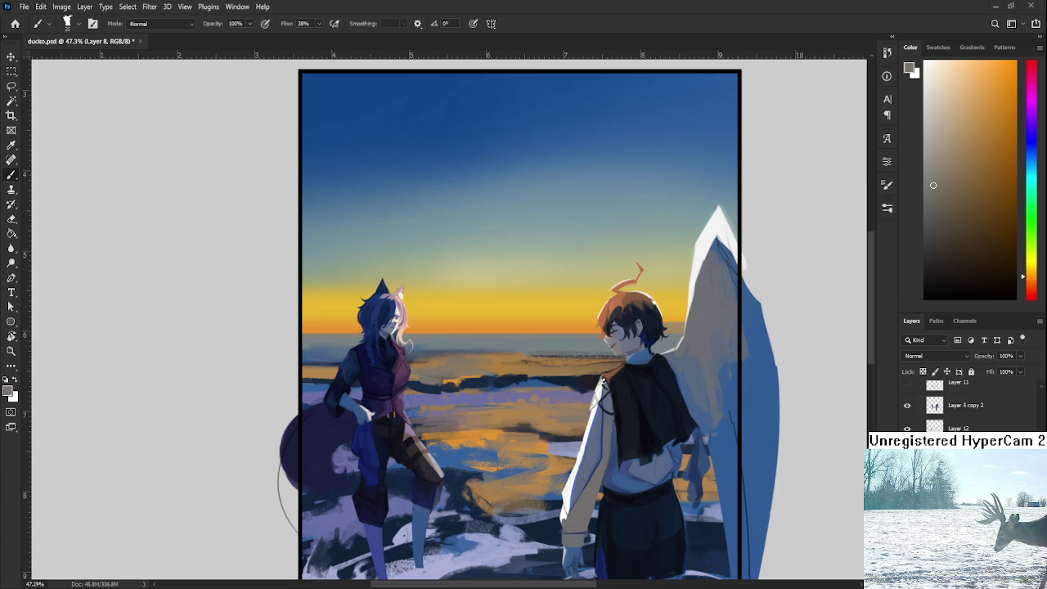
Step: Zoom out to the whole canvas and sample dark and greyish blues from the left figure
left_click_drag(344, 466, 336, 436)
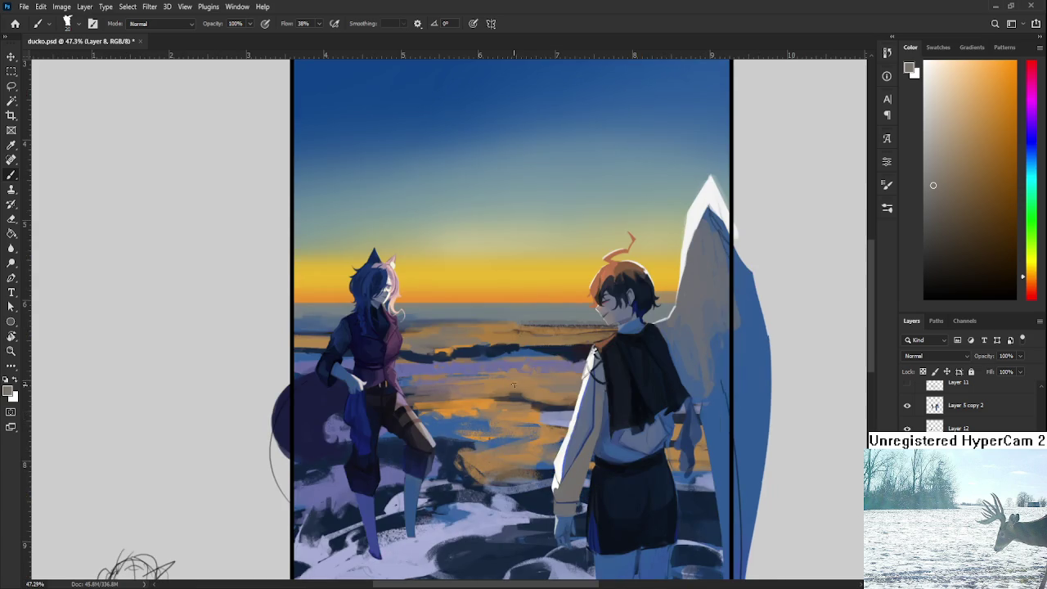
scroll(549, 388, "down", 3)
left_click_drag(462, 415, 431, 380)
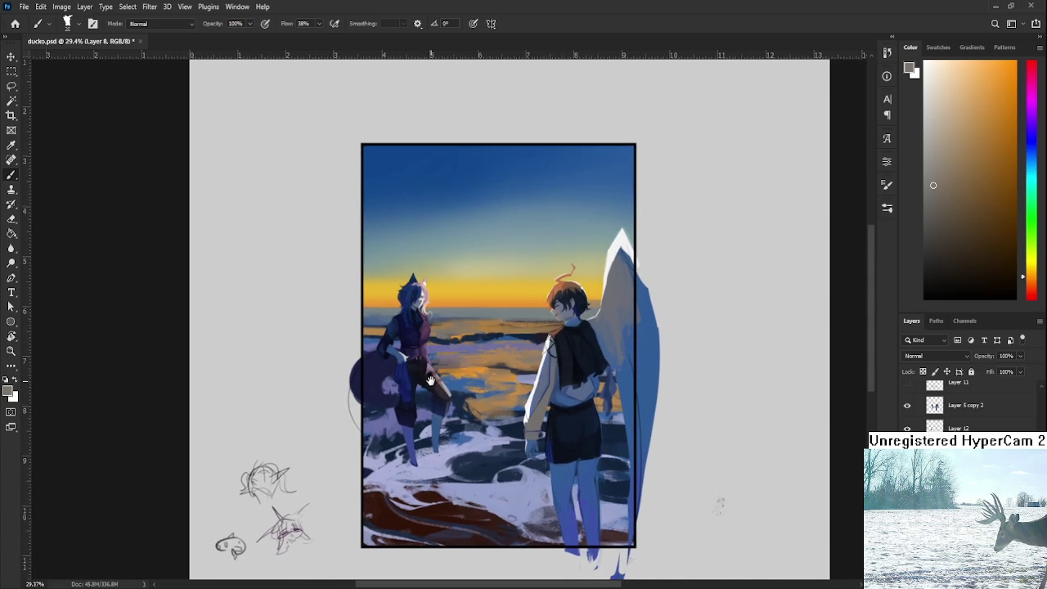
left_click(463, 378, "alt")
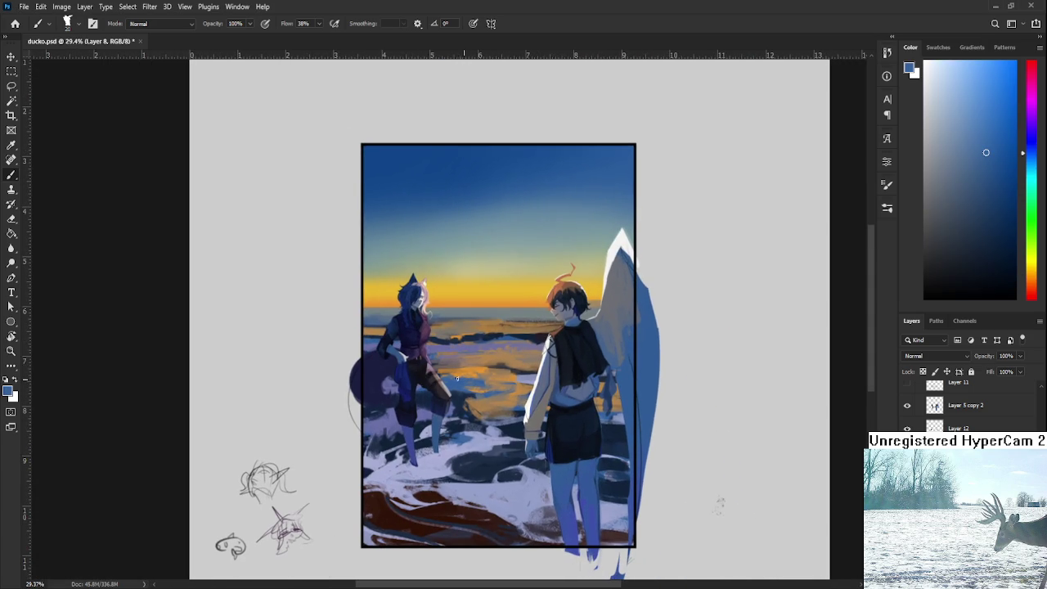
left_click_drag(463, 378, 450, 425)
left_click(455, 378, "alt")
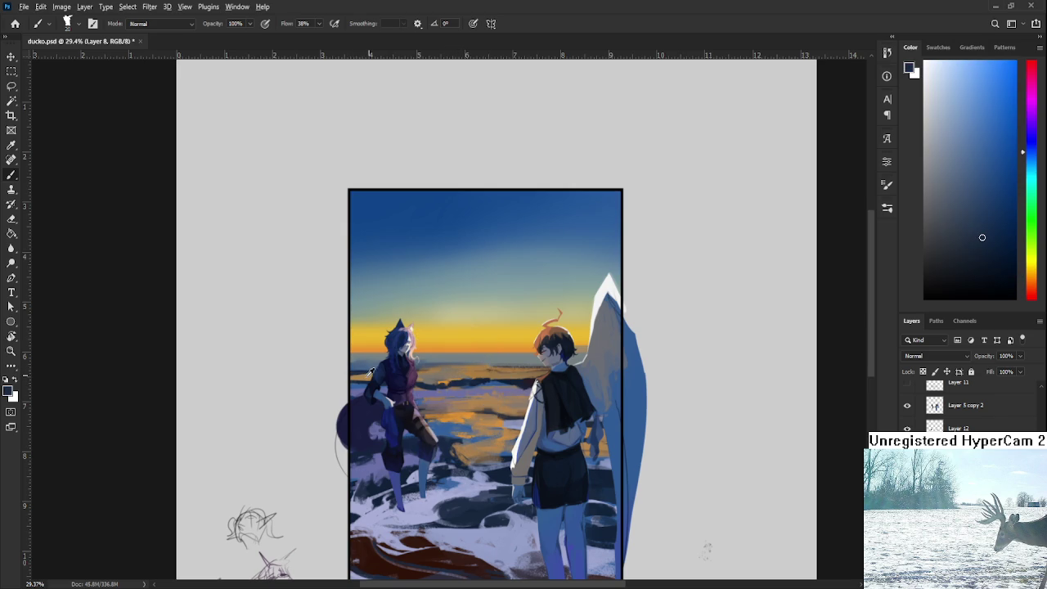
left_click(368, 373, "alt")
left_click(380, 363, "alt")
scroll(458, 396, "up", 1)
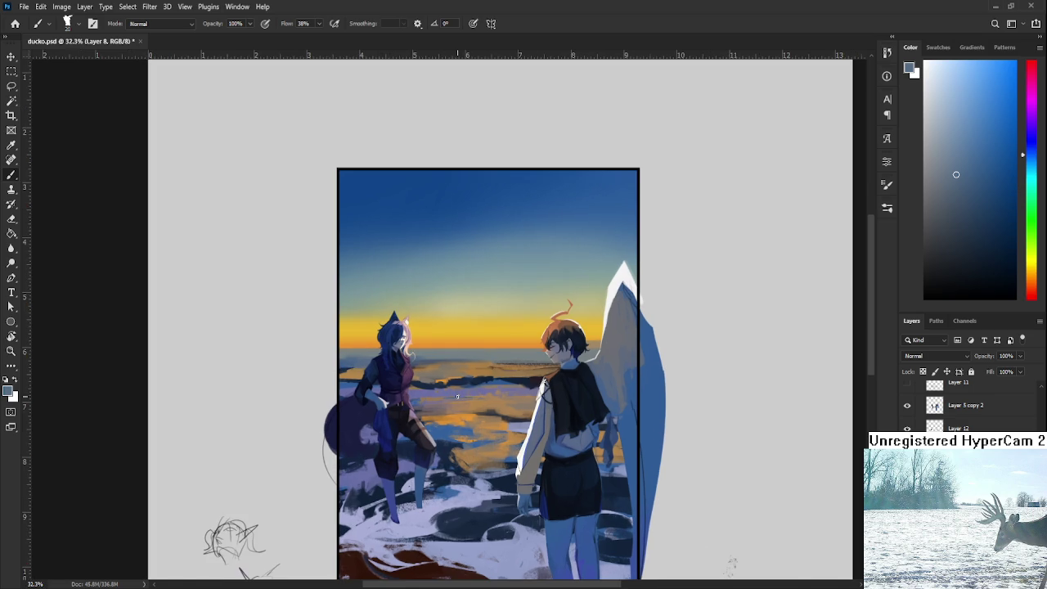
Step: Touch up the left character with alternating warm tan and light-to-dark blue strokes
left_click(353, 361, "alt")
left_click(343, 371, "alt")
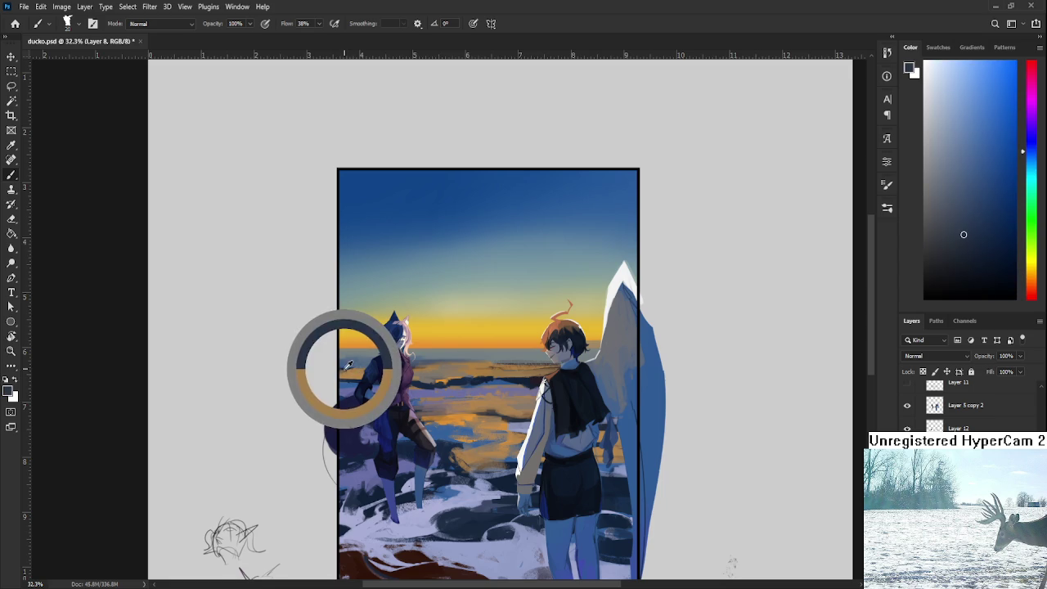
left_click(358, 365, "alt")
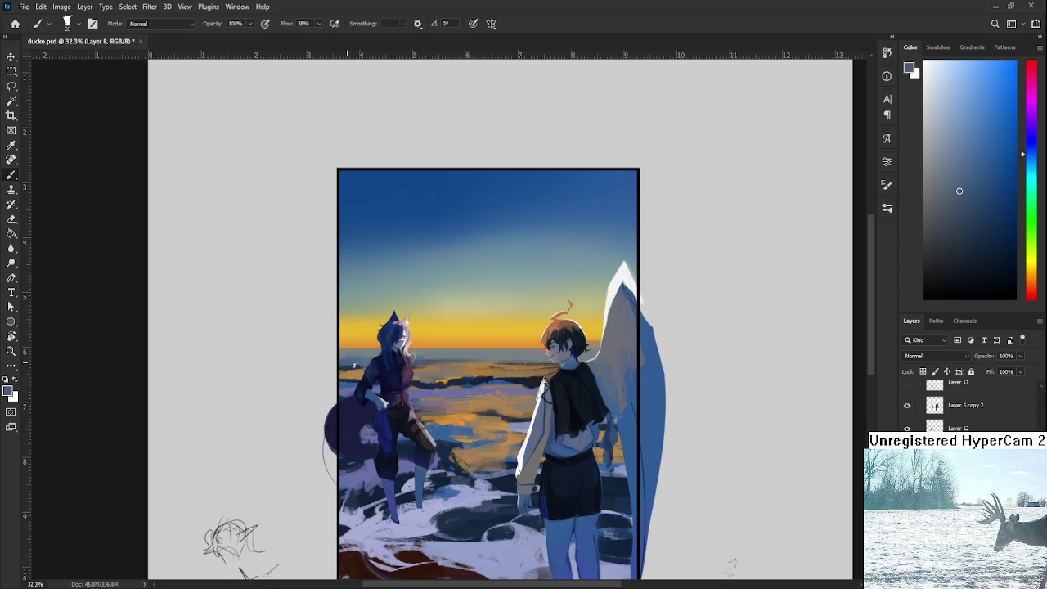
left_click(363, 362, "alt")
left_click(372, 363, "alt")
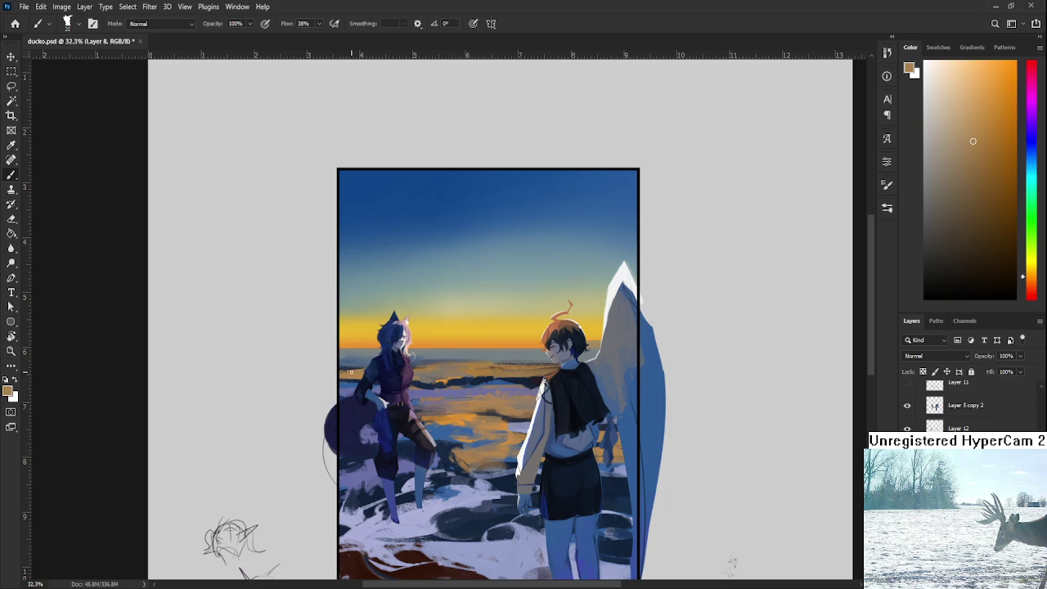
left_click(347, 366, "alt")
left_click(361, 366, "alt")
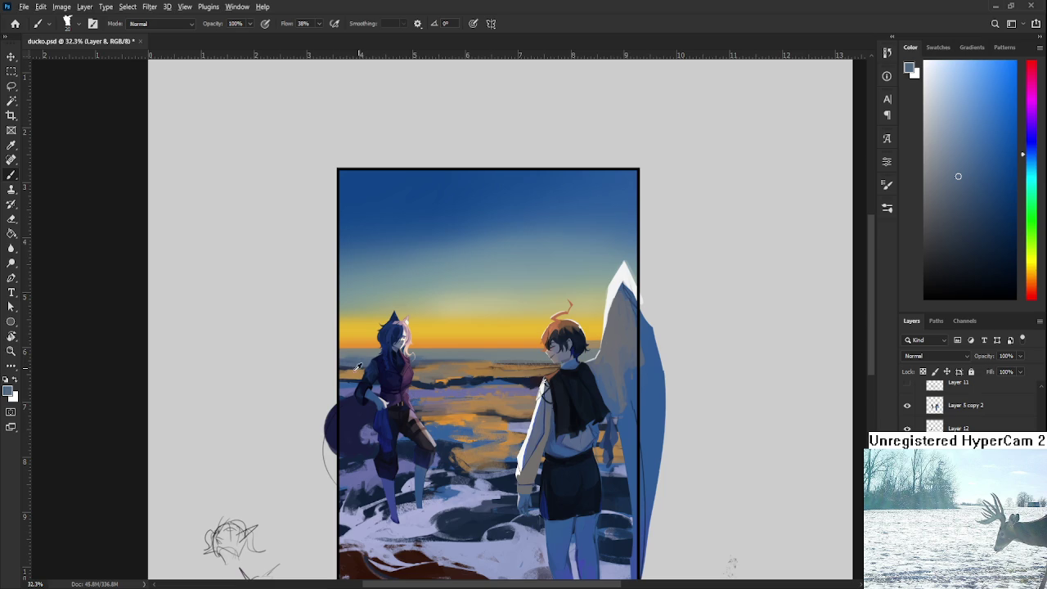
left_click(343, 369, "alt")
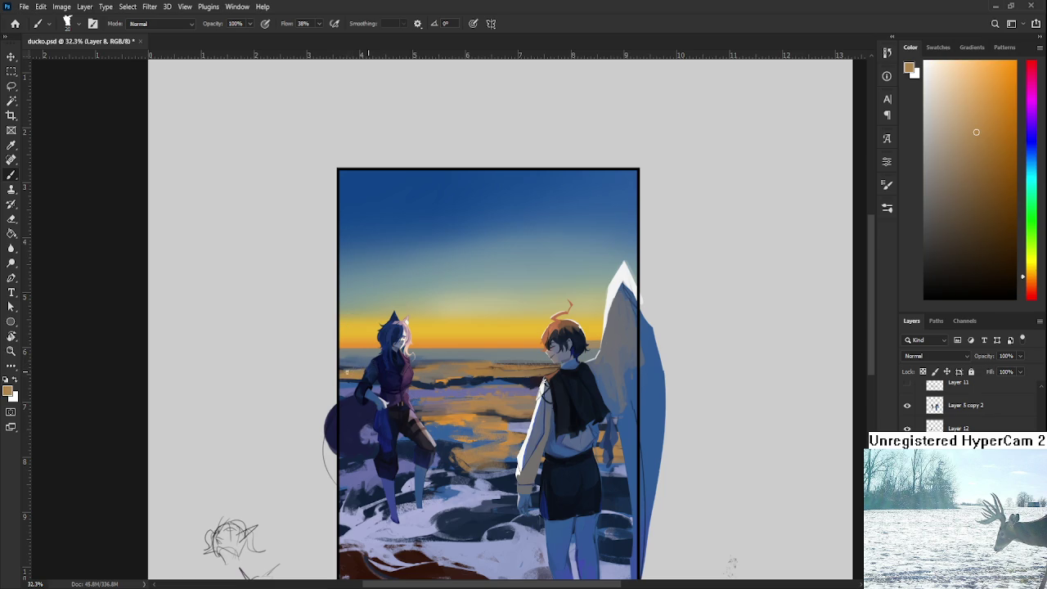
left_click(345, 367, "alt")
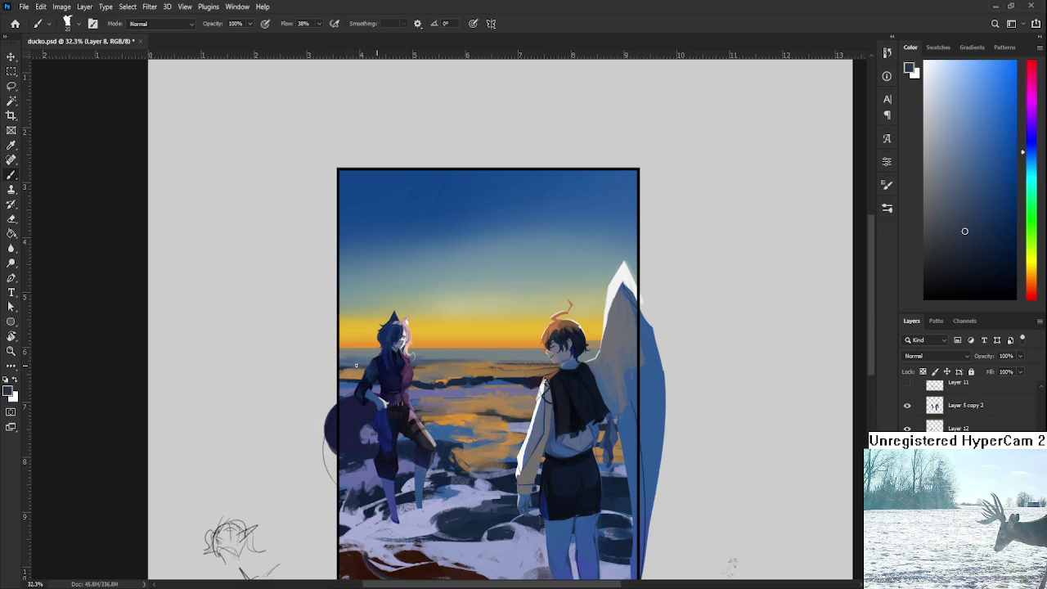
left_click(352, 362, "alt")
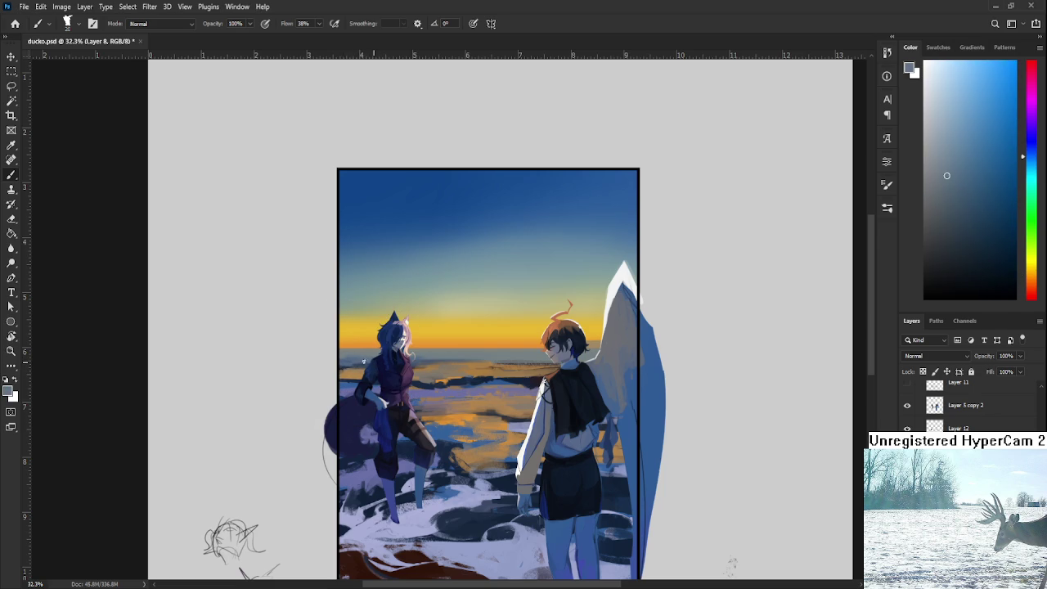
Step: Work tan-orange, cyan and pale blue strokes into the water along the horizon
left_click_drag(400, 361, 361, 354)
left_click(378, 363, "alt")
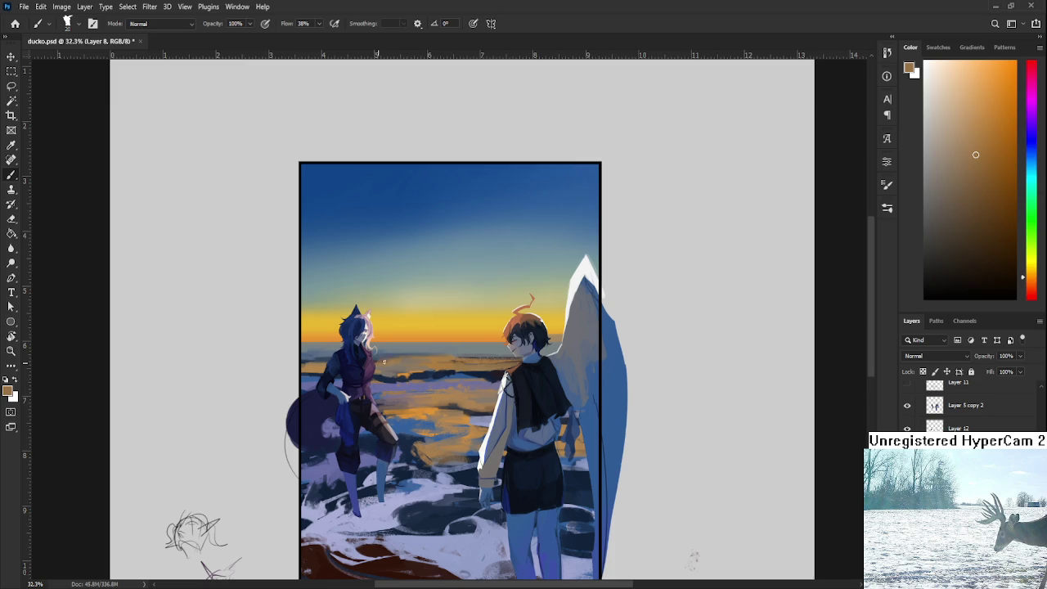
left_click(389, 354, "alt")
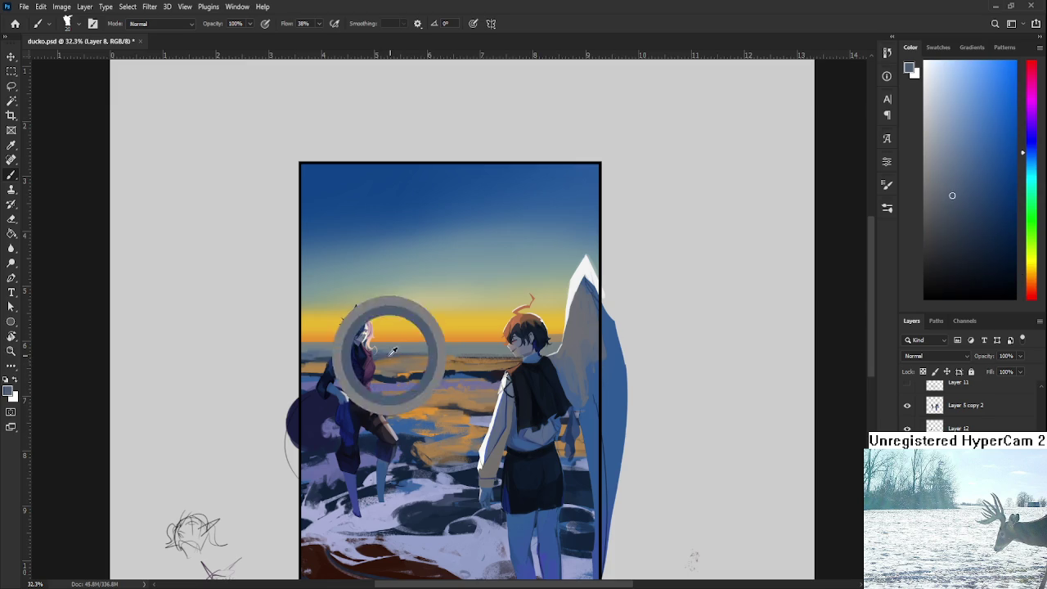
left_click(396, 356, "alt")
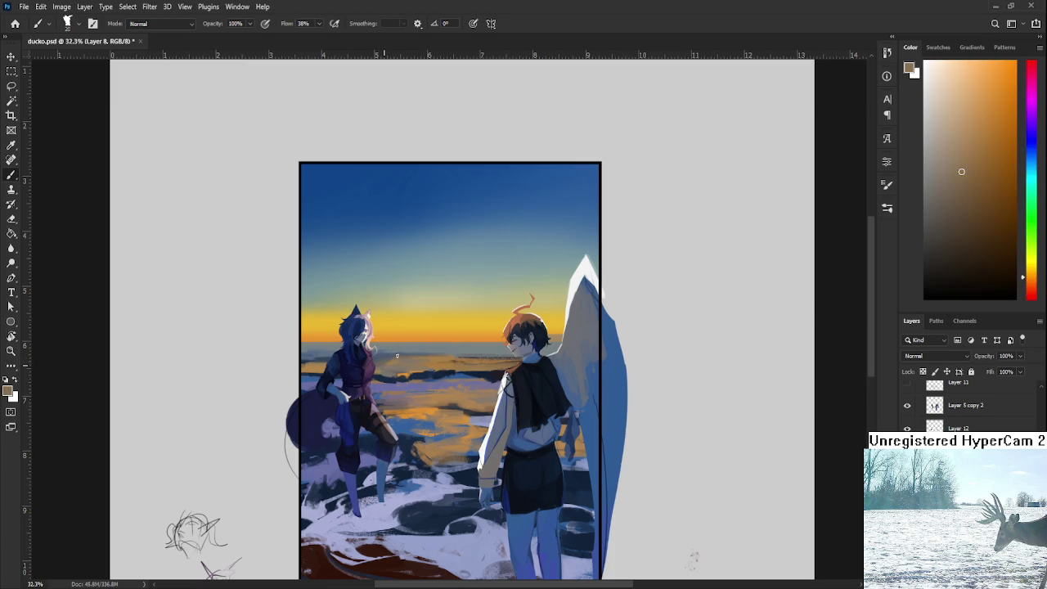
left_click(403, 352, "alt")
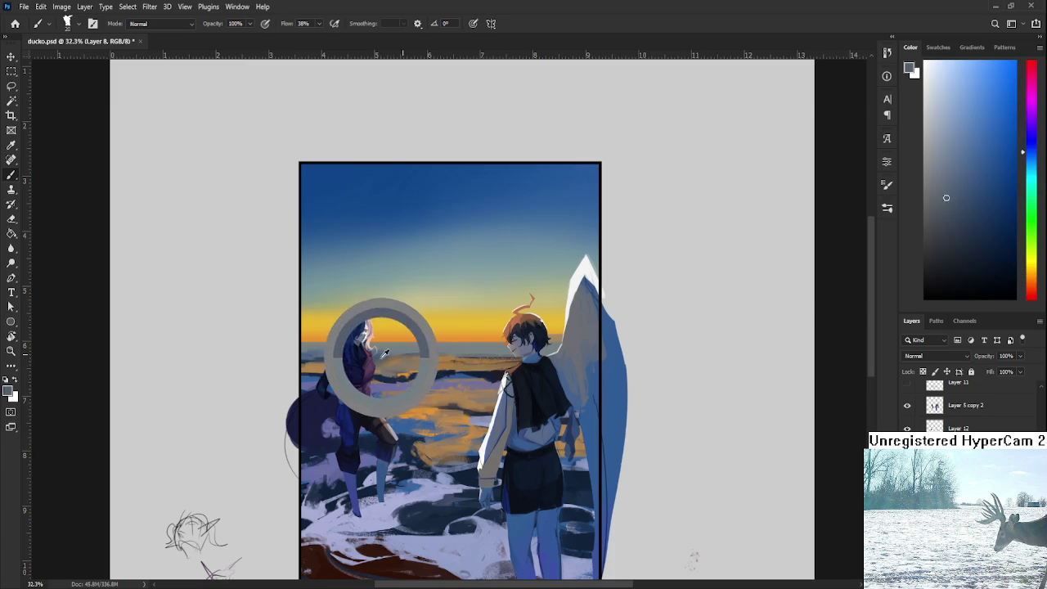
left_click(404, 344, "alt")
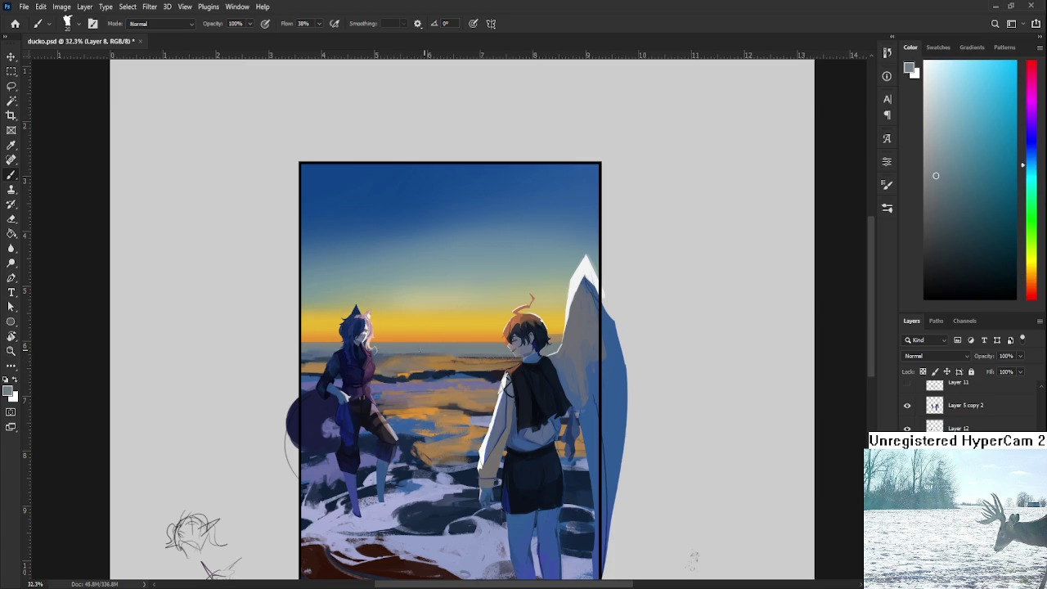
left_click(433, 357, "alt")
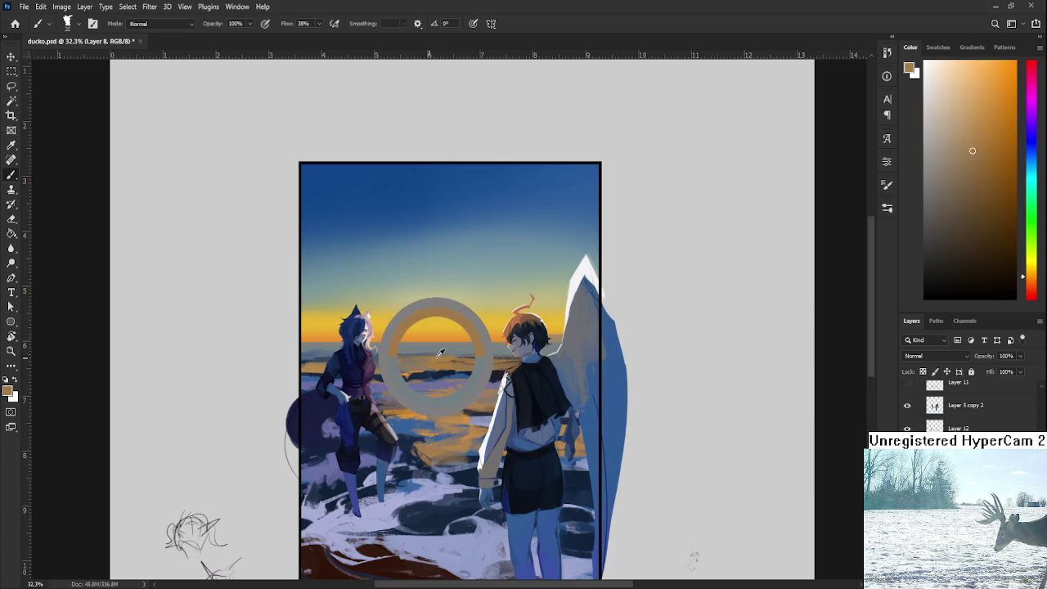
left_click(403, 360, "alt")
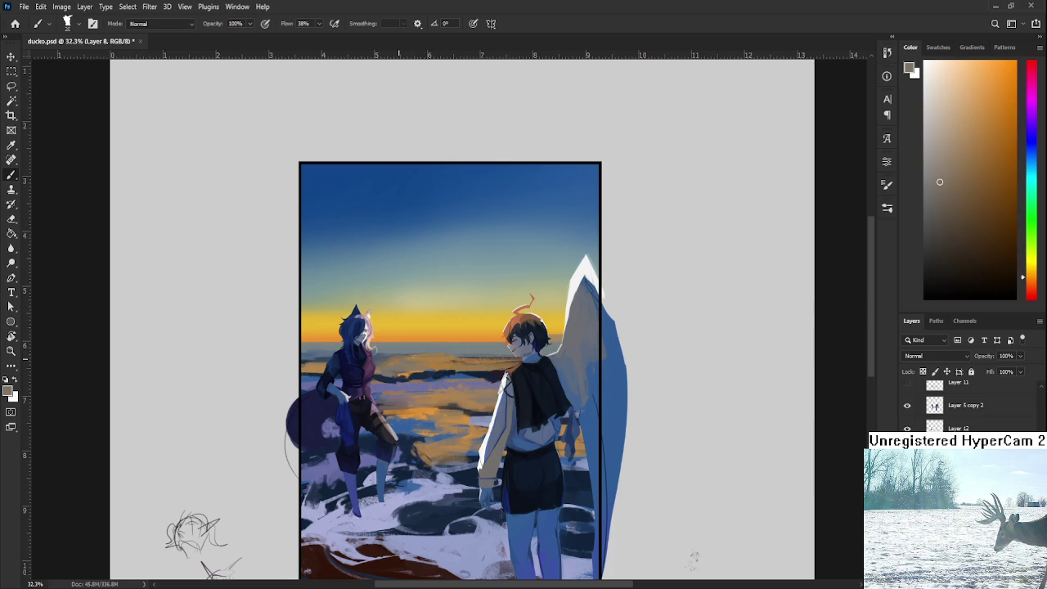
left_click(435, 357, "alt")
left_click(436, 349, "alt")
Step: Sample dark navy to keep refining the left figure's edges against the water
left_click(380, 373, "alt")
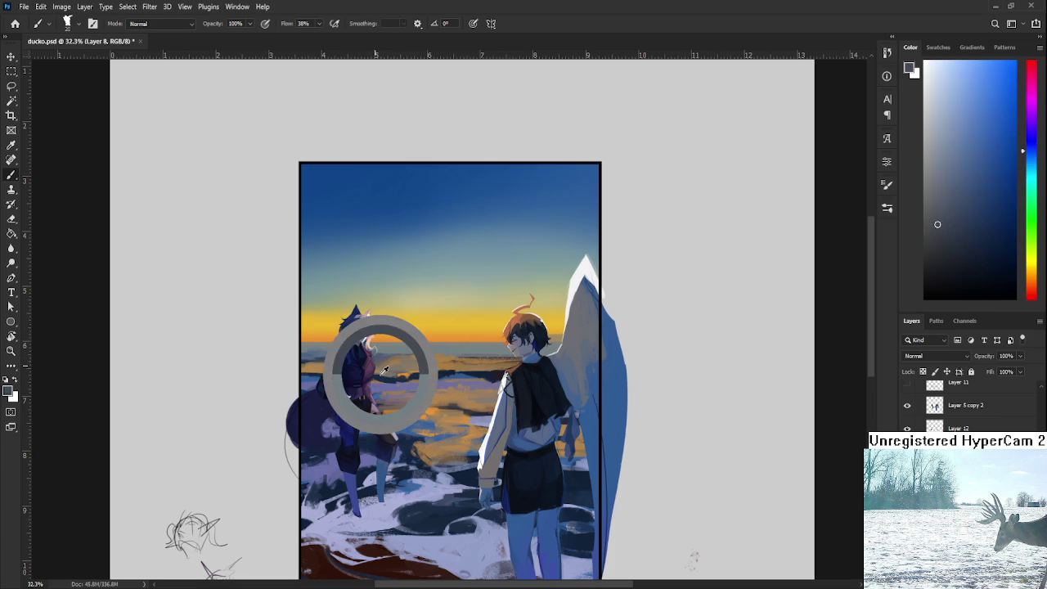
Step: Shade the left girl's shadow side with lighter and darker navy and grey-blue, then take orange-brown
left_click(327, 364, "alt")
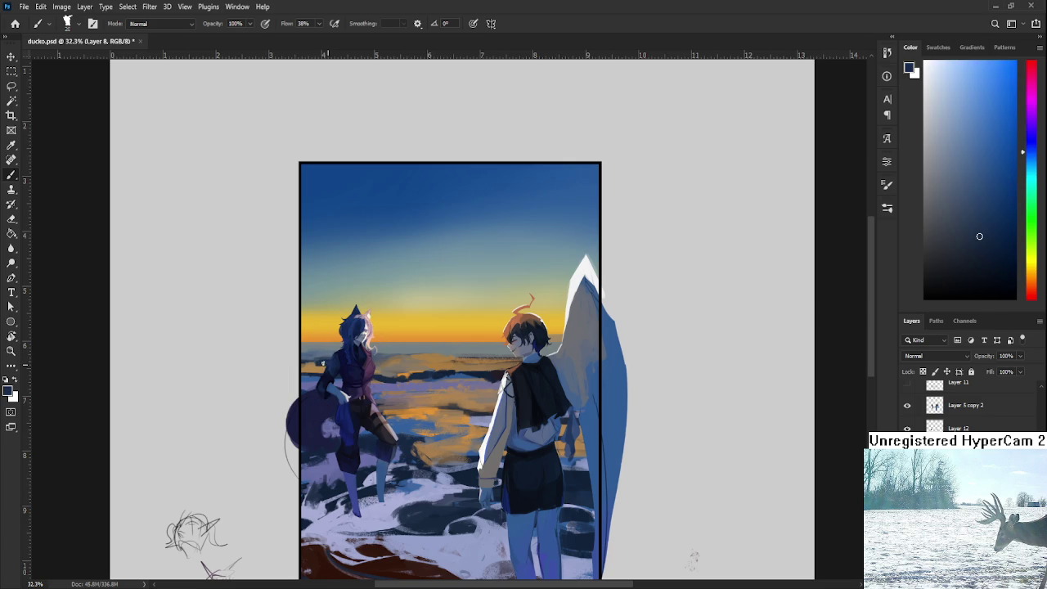
left_click(316, 365, "alt")
left_click(311, 355, "alt")
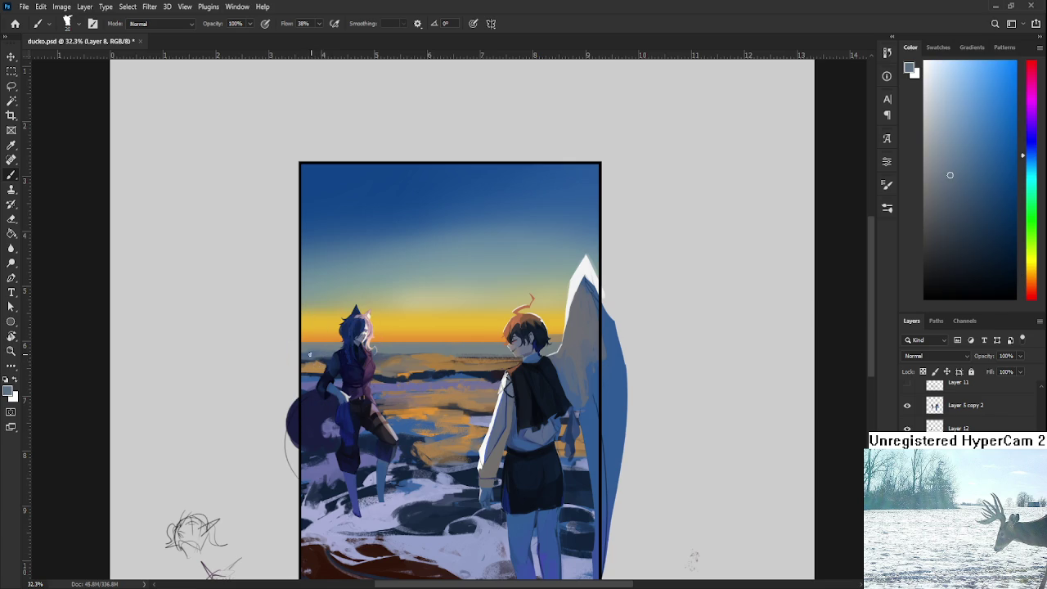
left_click(324, 360, "alt")
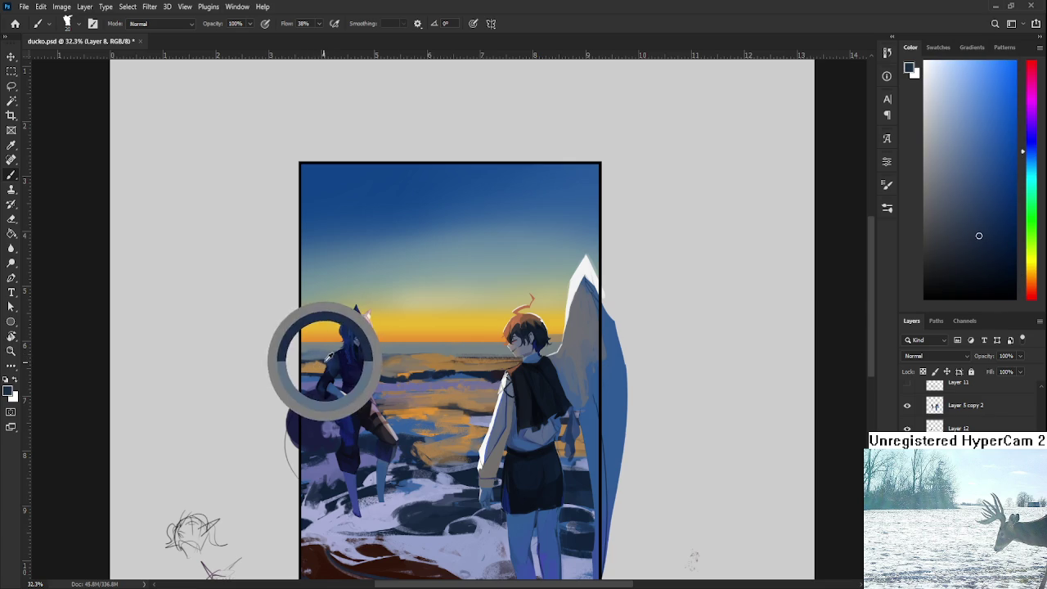
left_click(342, 358, "alt")
left_click(328, 351, "alt")
left_click(324, 358, "alt")
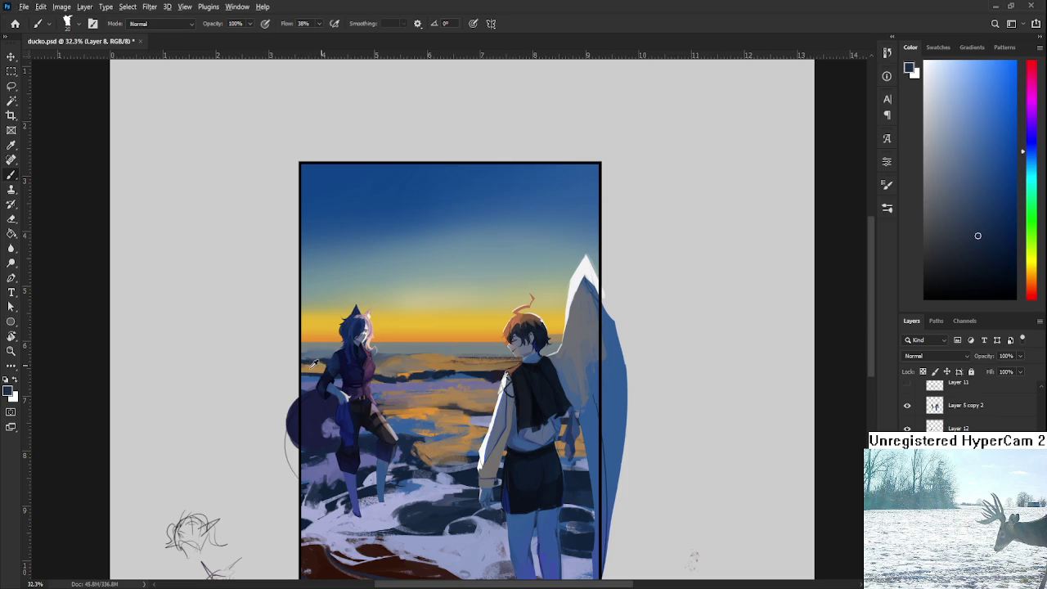
left_click(313, 363, "alt")
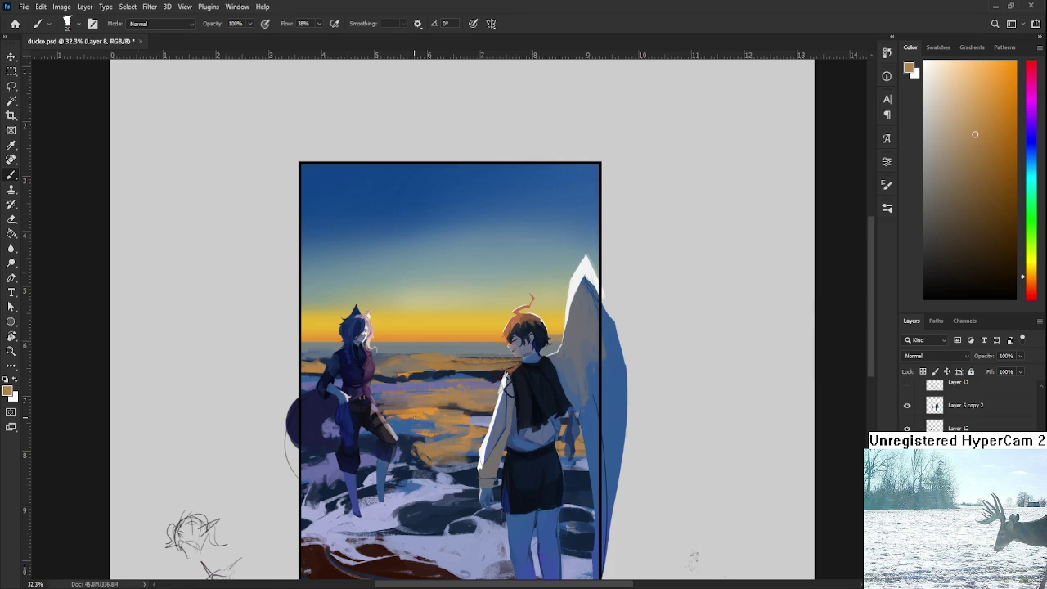
Step: Zoom in and sample dark navy and grey-blue tones from the left figure for the arm
scroll(413, 416, "up", 1)
left_click_drag(352, 372, 377, 368, "alt")
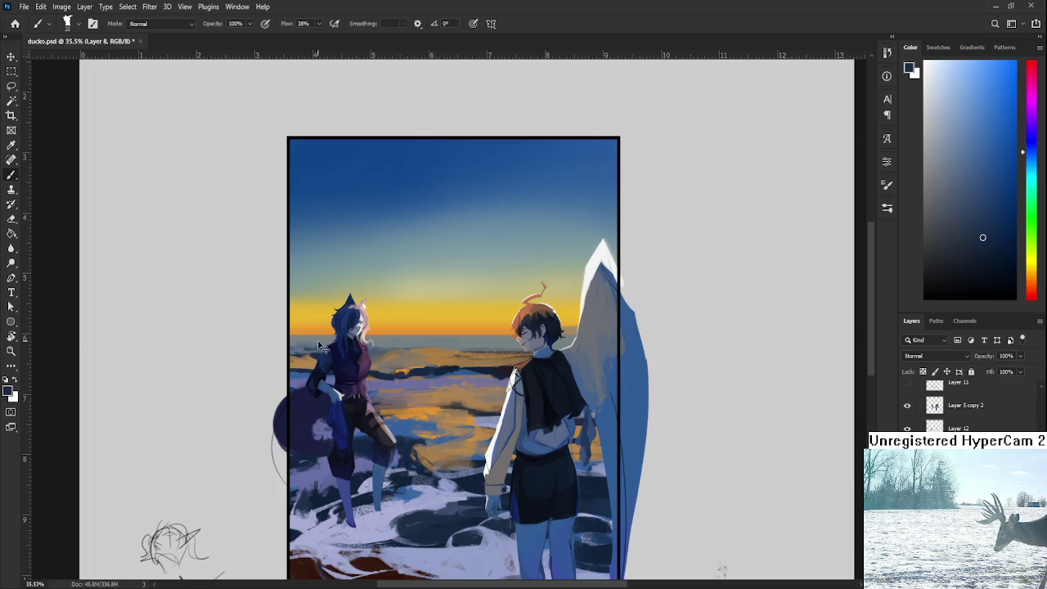
left_click(318, 344, "alt")
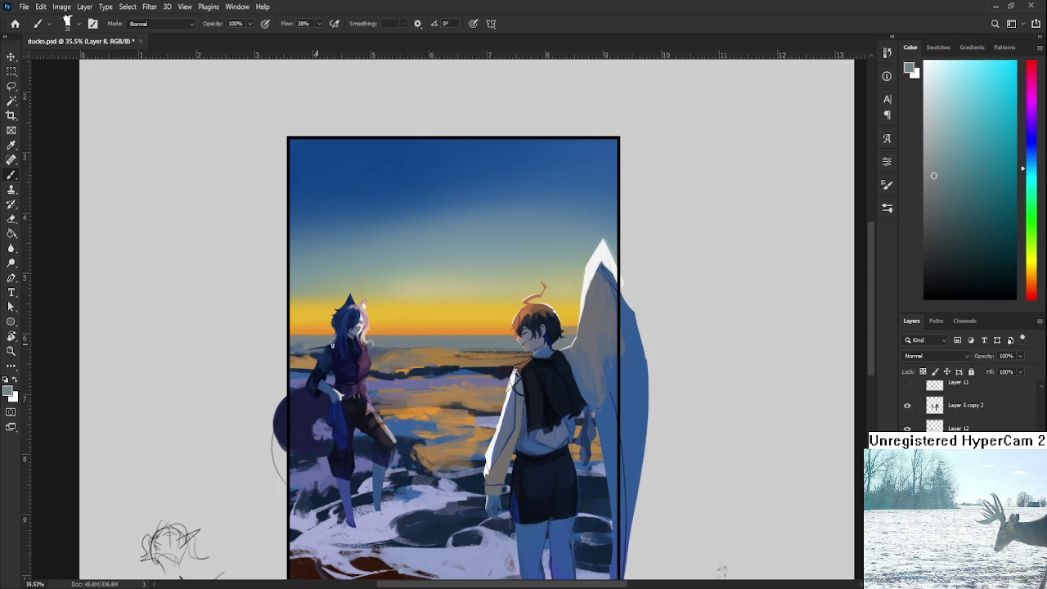
left_click_drag(366, 354, 371, 357, "alt")
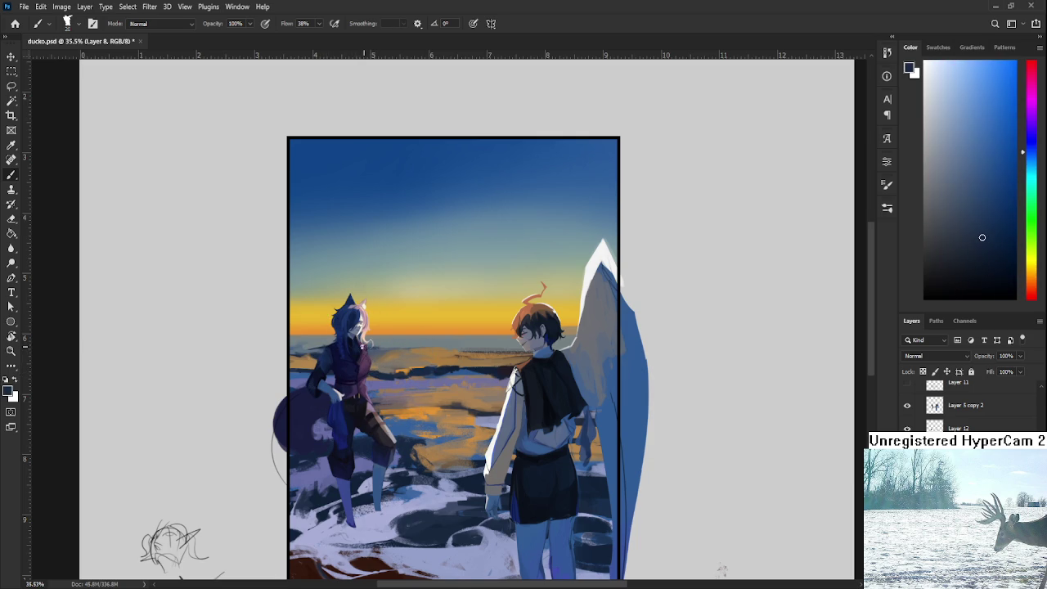
left_click(394, 342, "alt")
Step: Paint the outstretched arm in sampled grey-blues, sunset orange and orange-brown from the snow
left_click(383, 338, "alt")
left_click(393, 339, "alt")
left_click(405, 336, "alt")
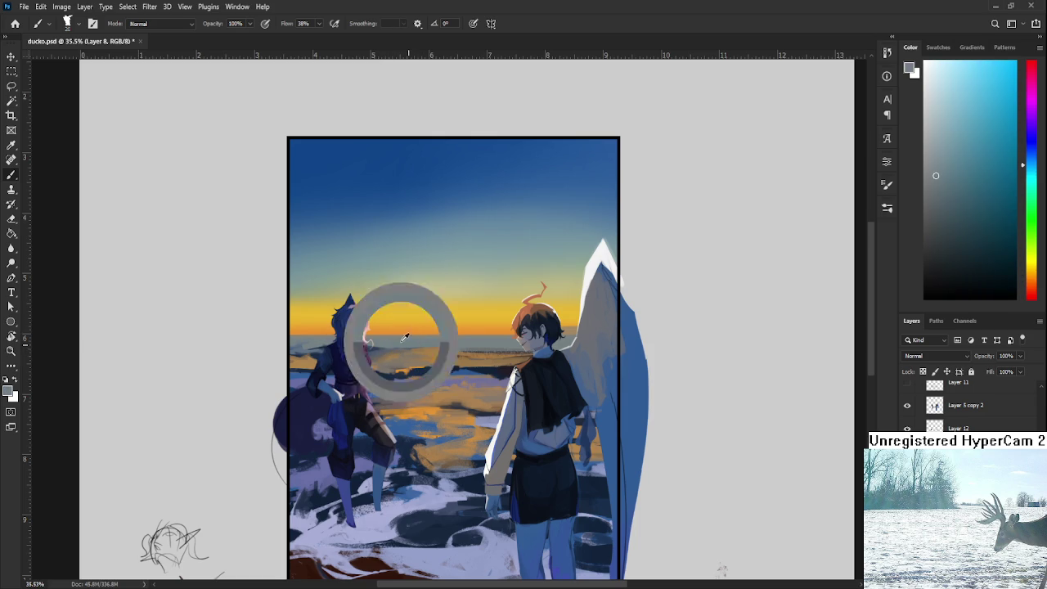
left_click(429, 349, "alt")
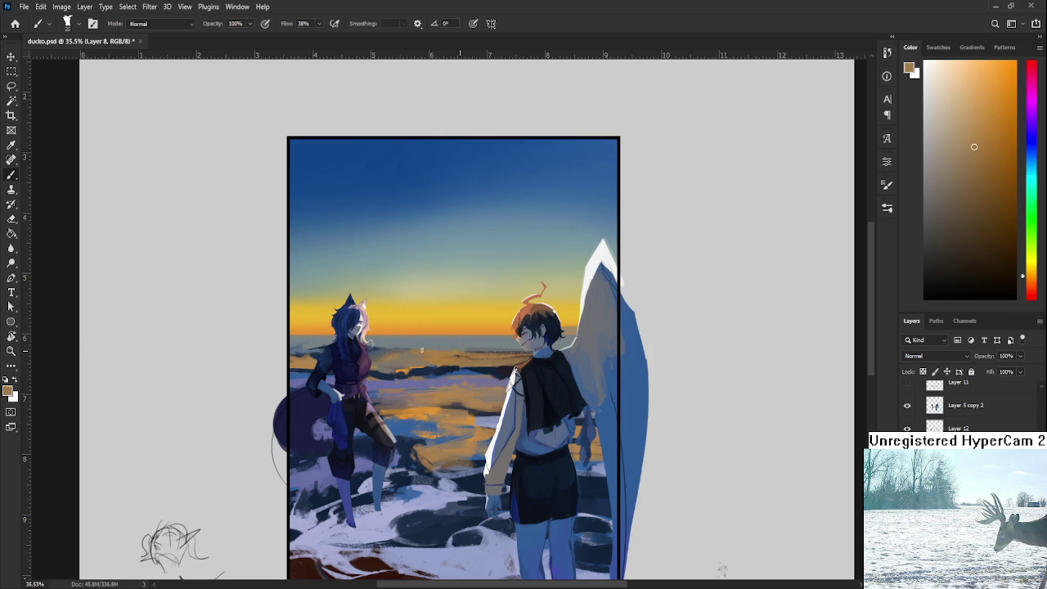
left_click(472, 331, "alt")
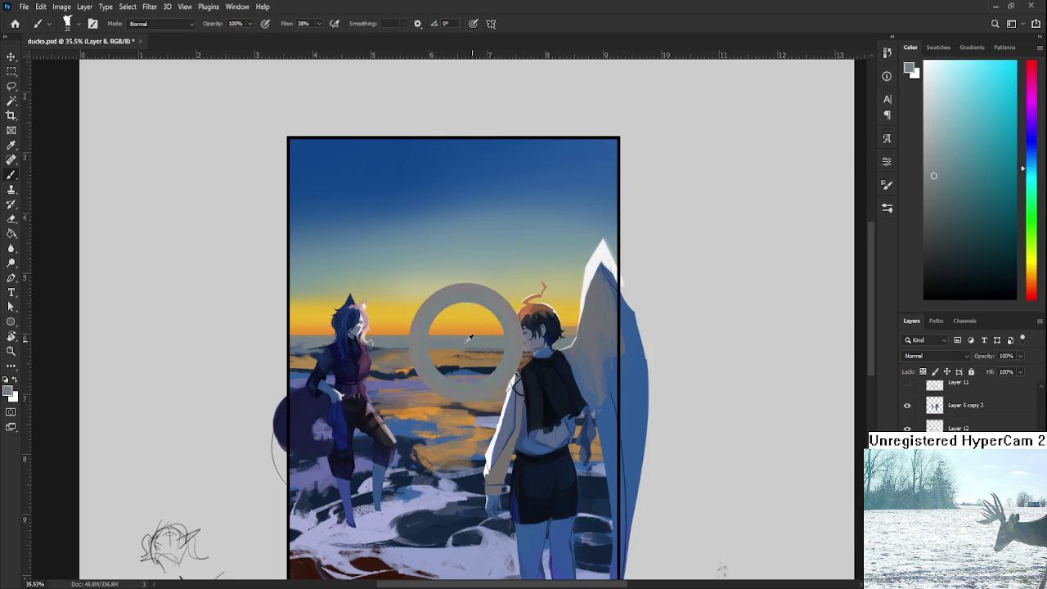
left_click(493, 344, "alt")
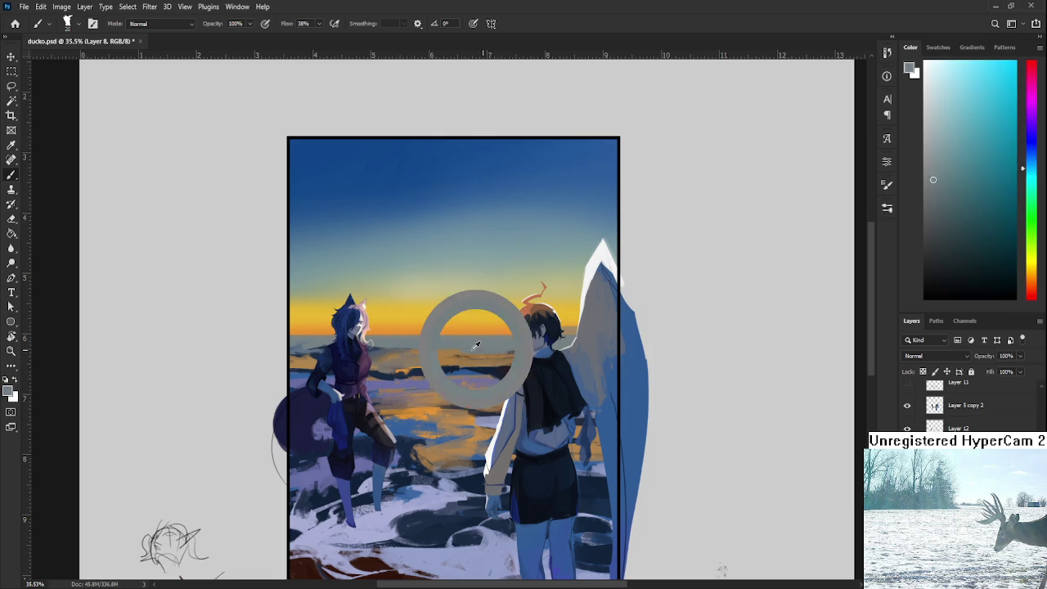
left_click_drag(492, 343, 465, 352)
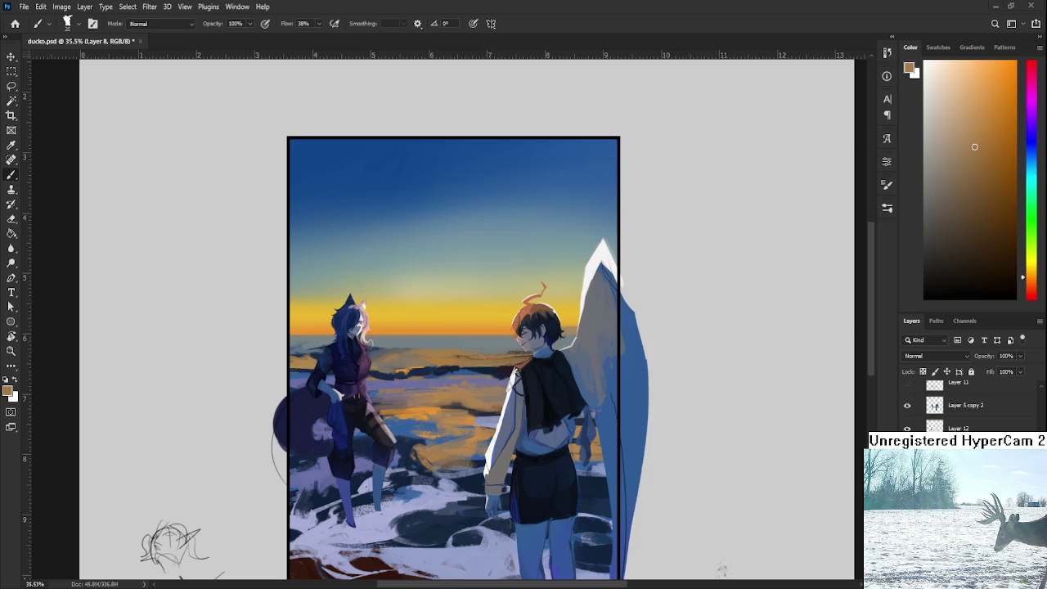
Step: Touch up the boy's profile and the horizon, alternating sampled grey-blue and orange-brown
left_click(471, 339, "alt")
left_click(459, 343, "alt")
left_click(499, 346, "alt")
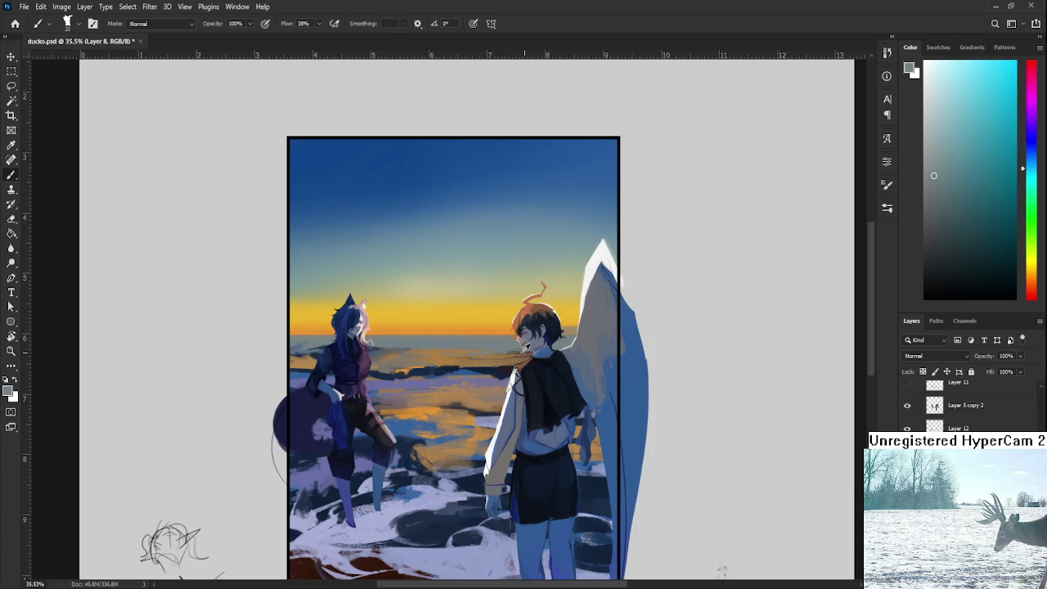
left_click(499, 351, "alt")
left_click(454, 354, "alt")
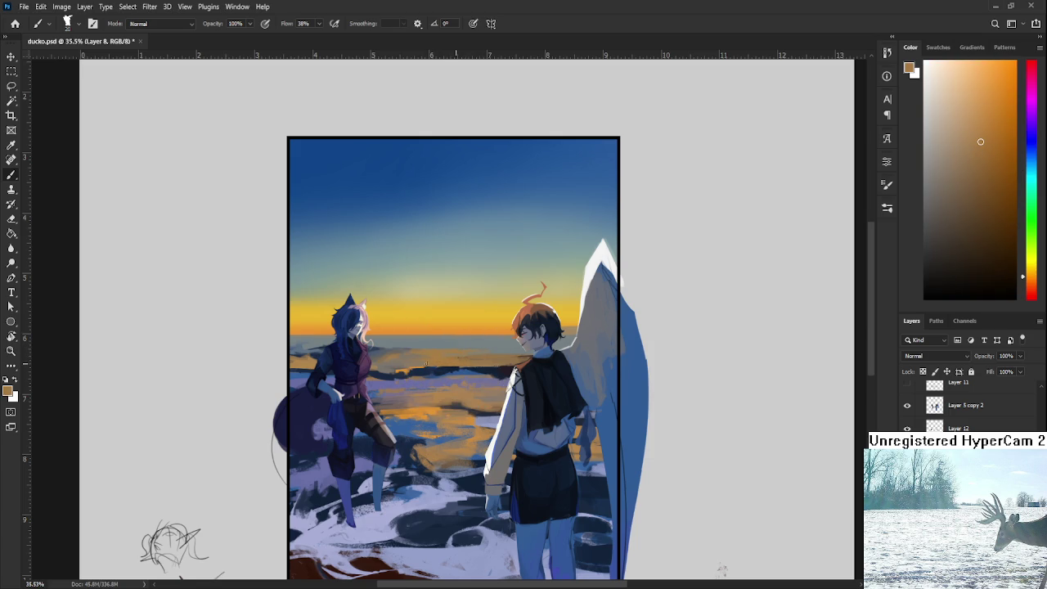
left_click_drag(511, 362, 427, 374)
Step: Paint the sleeve with dark blue, greyish blue and orange-brown sampled near the boy's hair
left_click(398, 383, "alt")
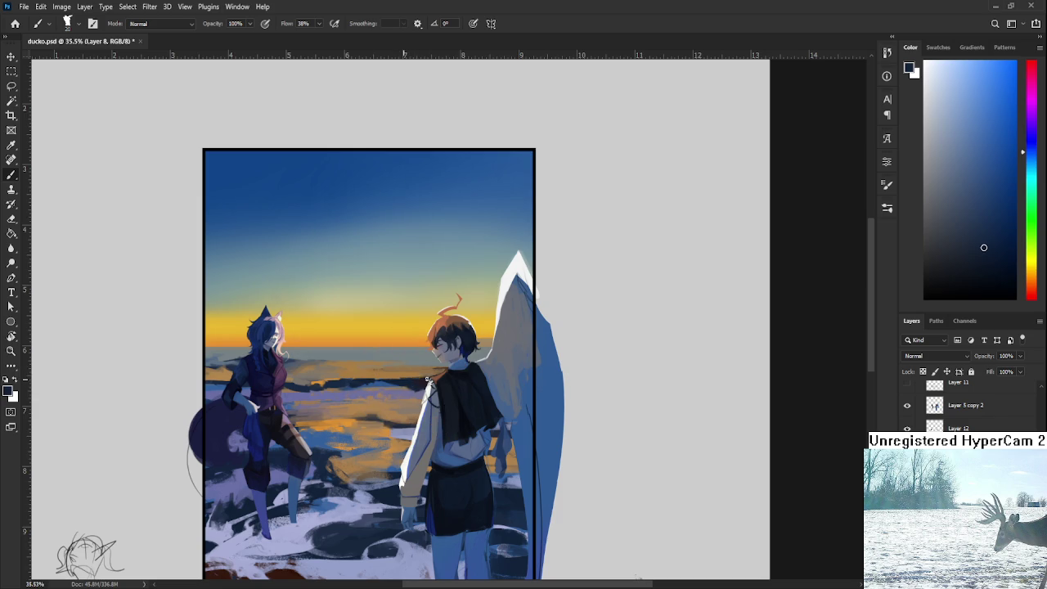
left_click(401, 434, "alt")
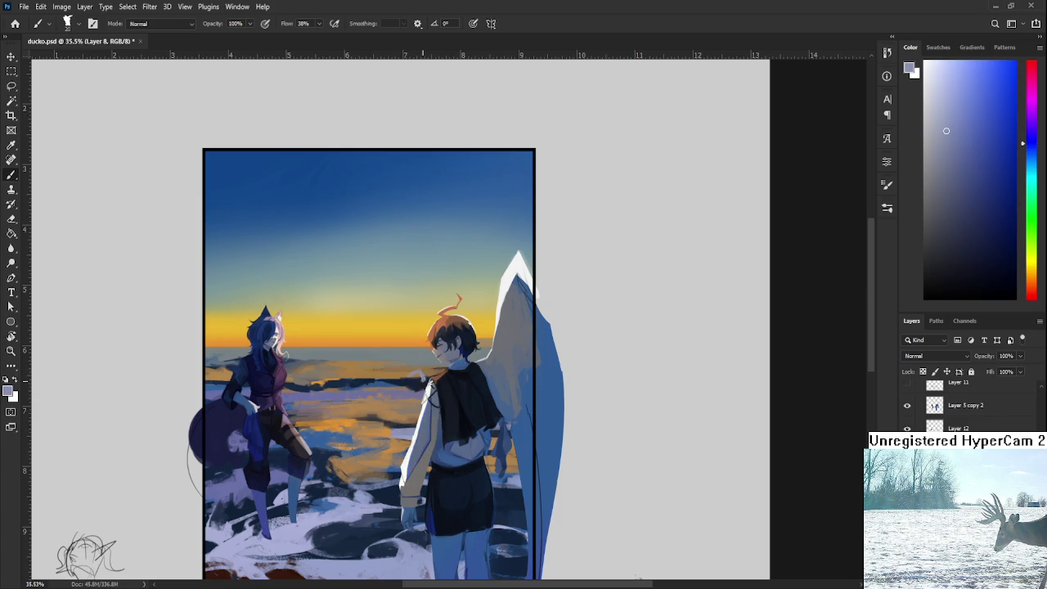
left_click(426, 375, "alt")
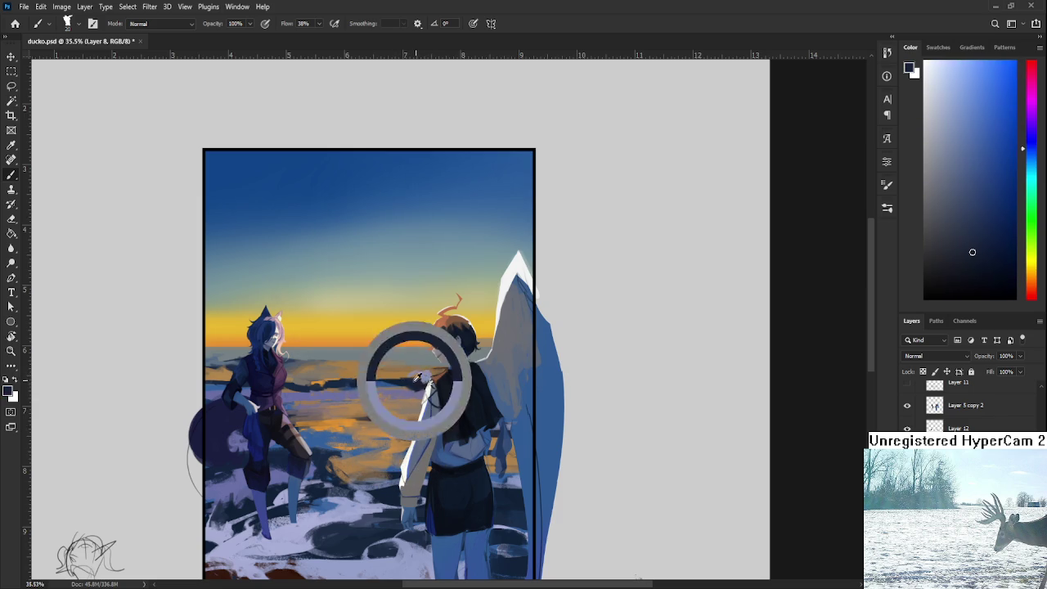
left_click(429, 370, "alt")
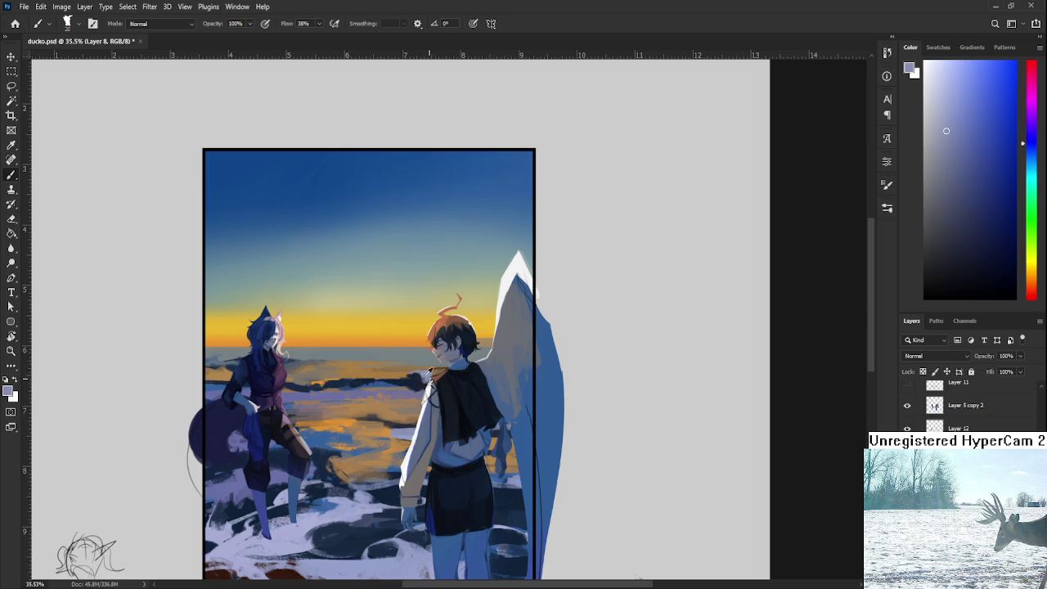
left_click(420, 370, "alt")
left_click(422, 367, "alt")
Step: Refine the shading by the boy's hair with lighter and darker sampled shades
left_click(445, 372, "alt")
left_click(428, 368, "alt")
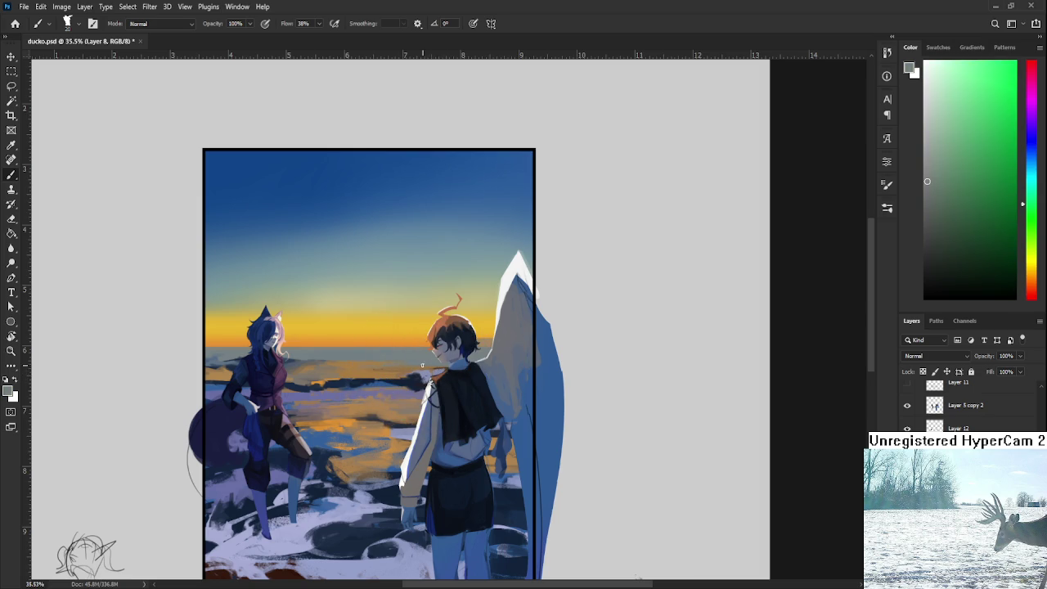
left_click(409, 382, "alt")
left_click_drag(404, 386, 405, 390)
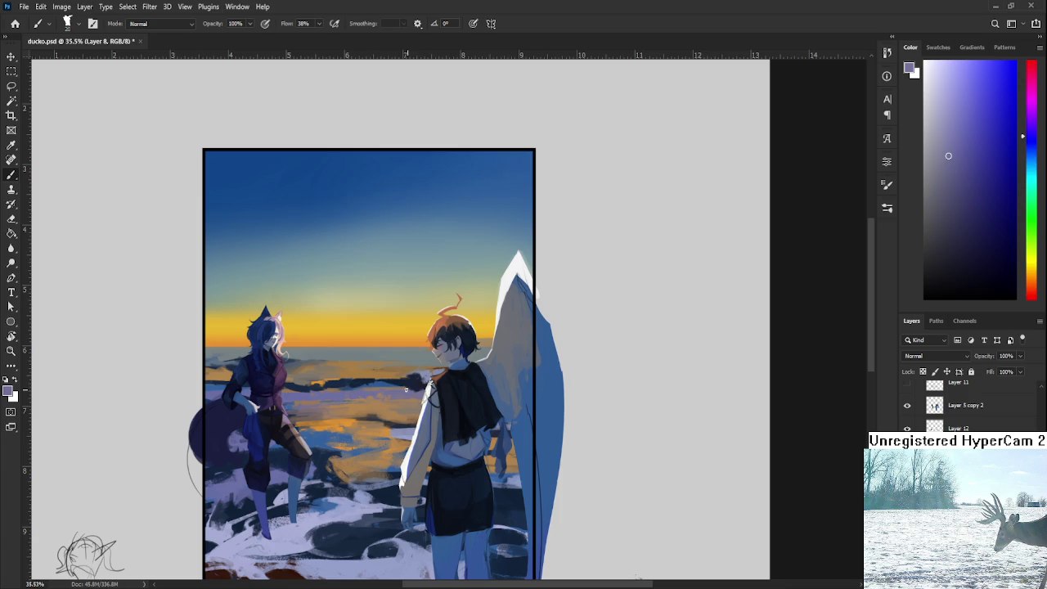
left_click(425, 378, "alt")
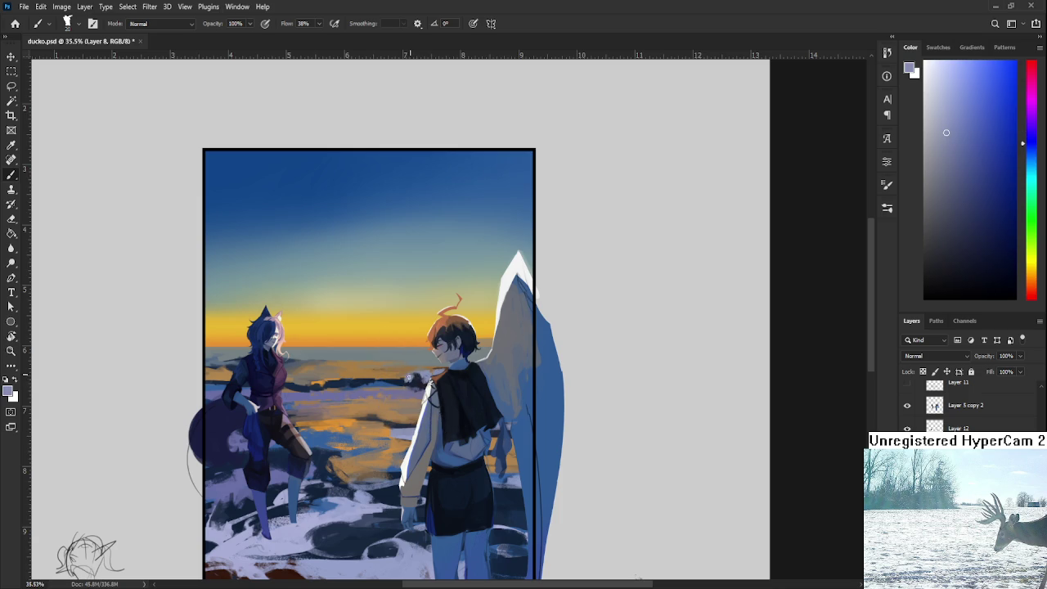
left_click(417, 379, "alt")
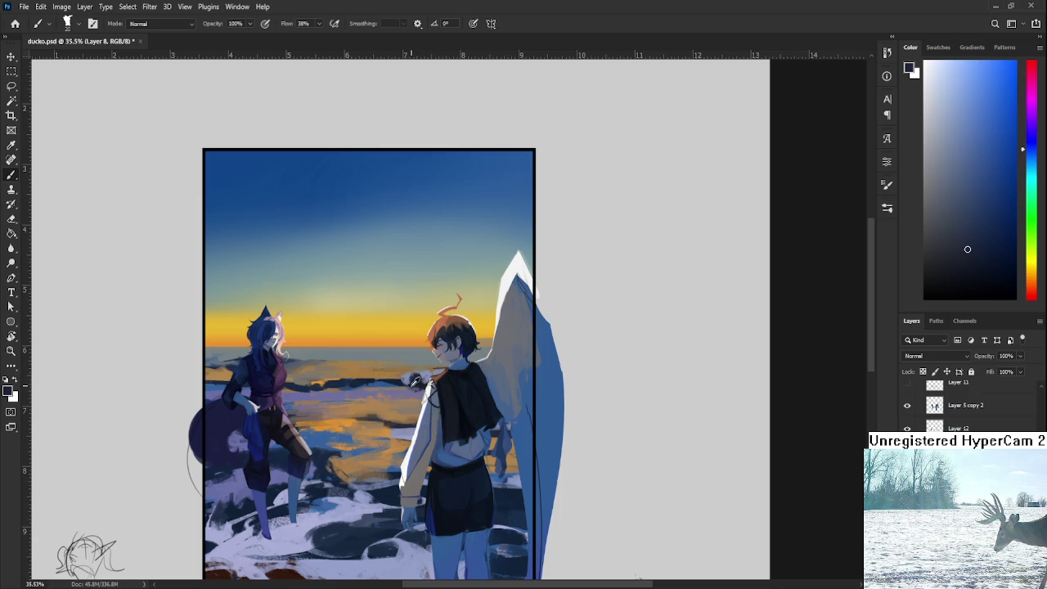
Step: Paint the outstretched hand in light grey-violet with dark navy accents
left_click(409, 376, "alt")
left_click(400, 380, "alt")
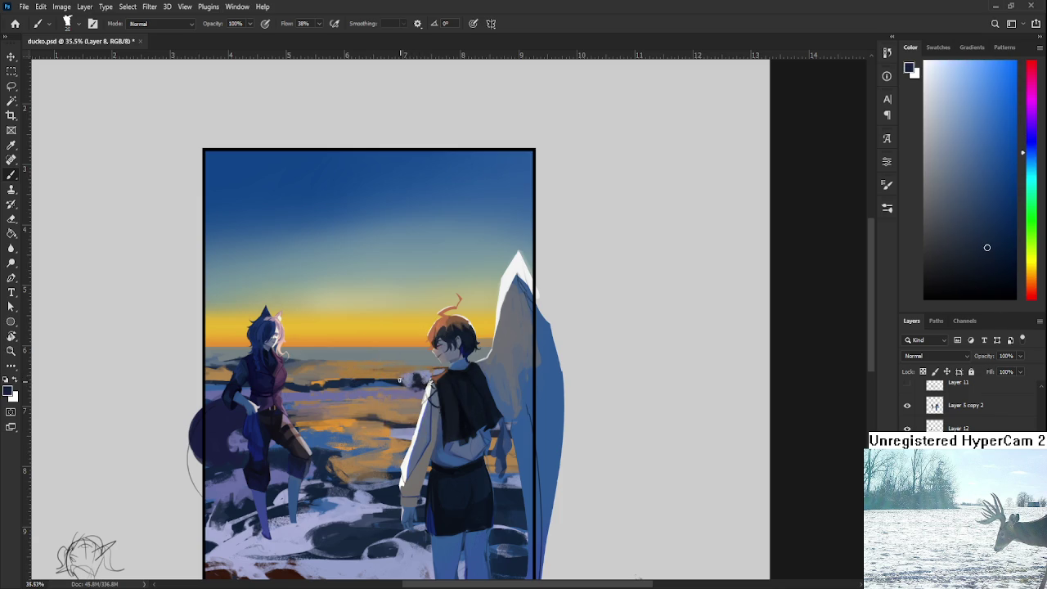
left_click(413, 375, "alt")
left_click(413, 377, "alt")
left_click(429, 369, "alt")
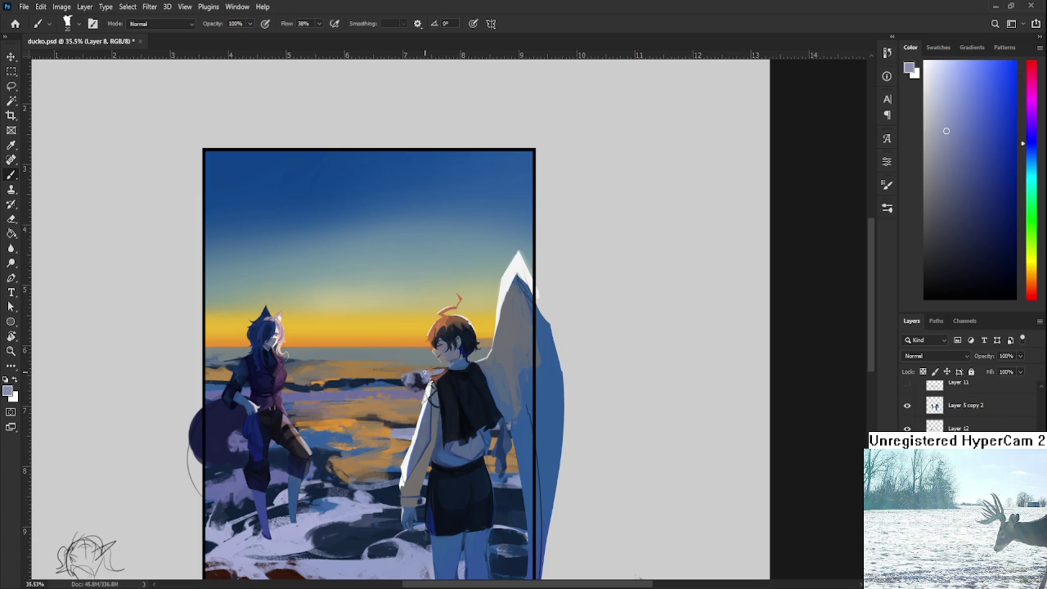
Step: Warm the hand and sleeve with brown-orange, brighter horizon orange and a duller orange
left_click(397, 378, "alt")
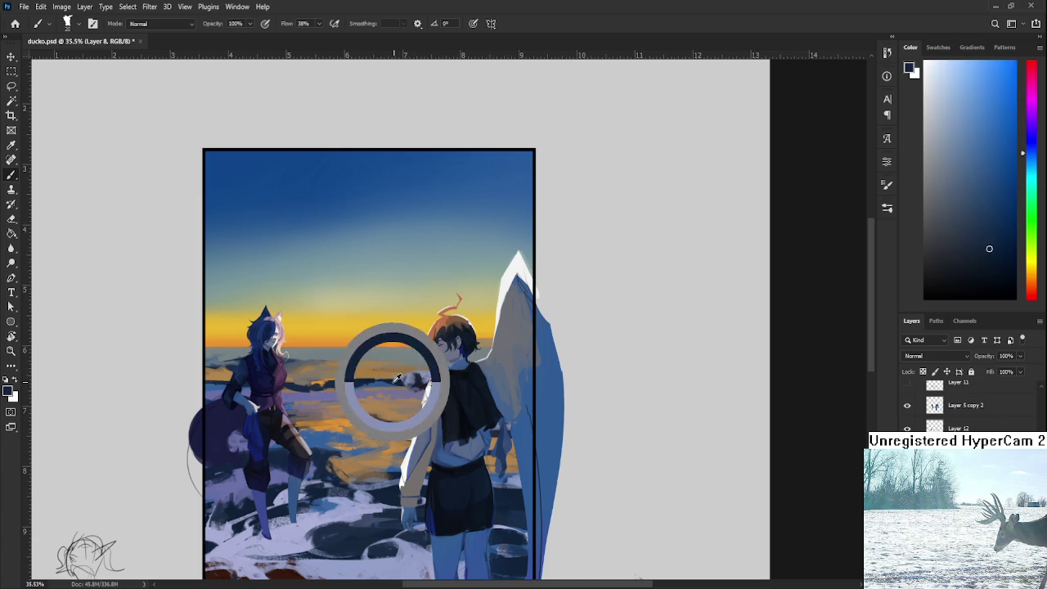
left_click(381, 377, "alt")
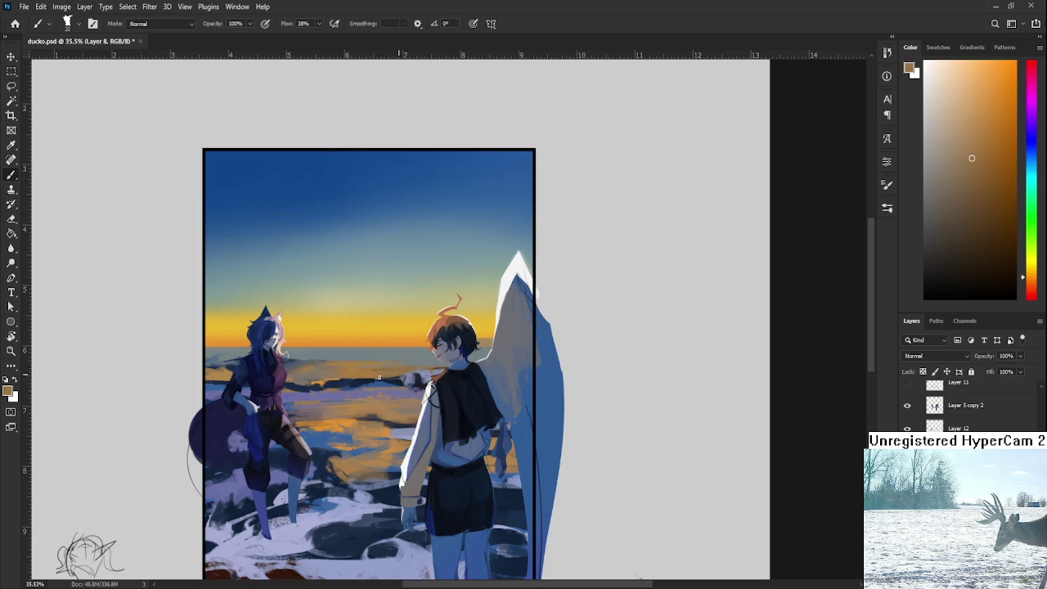
left_click(386, 376, "alt")
left_click(394, 373, "alt")
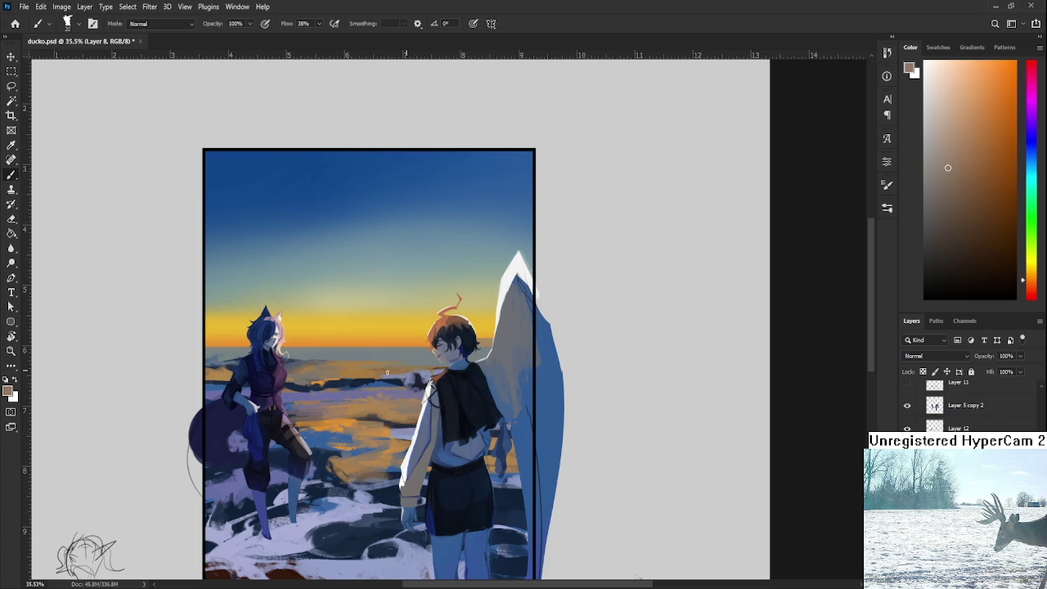
left_click(395, 373, "alt")
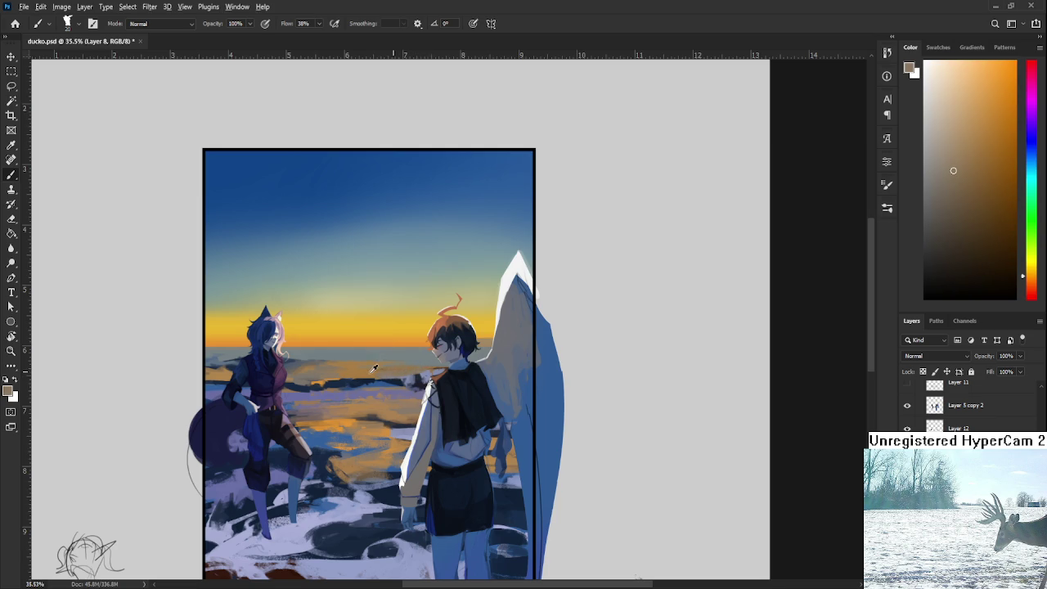
left_click(321, 378, "alt")
left_click_drag(322, 378, 317, 374, "alt")
left_click(438, 365, "alt")
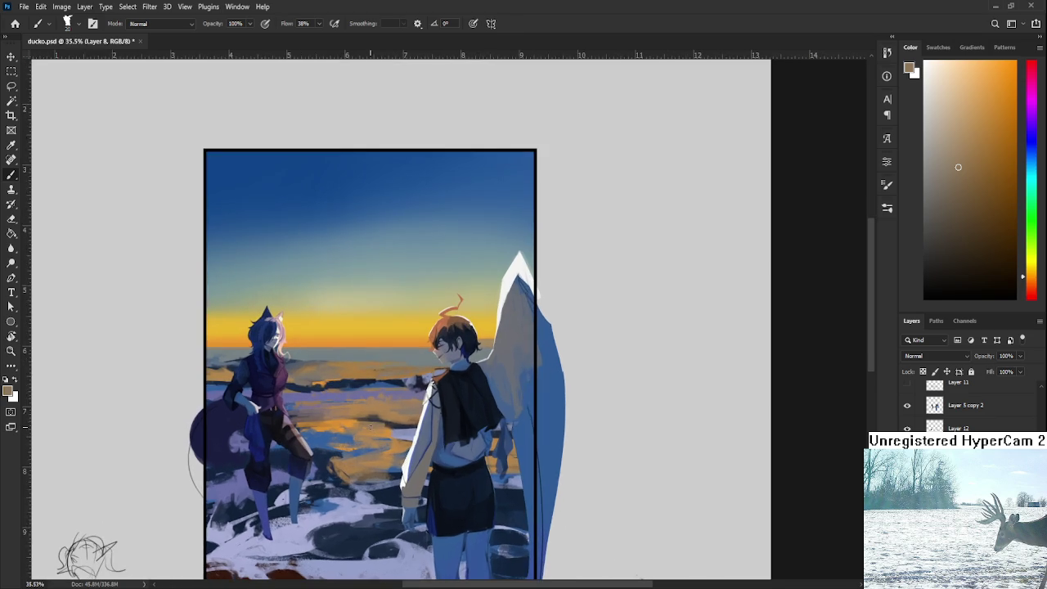
Step: Brush sampled dark browns, tans and rock navy over the water between the figures
left_click(414, 411, "alt")
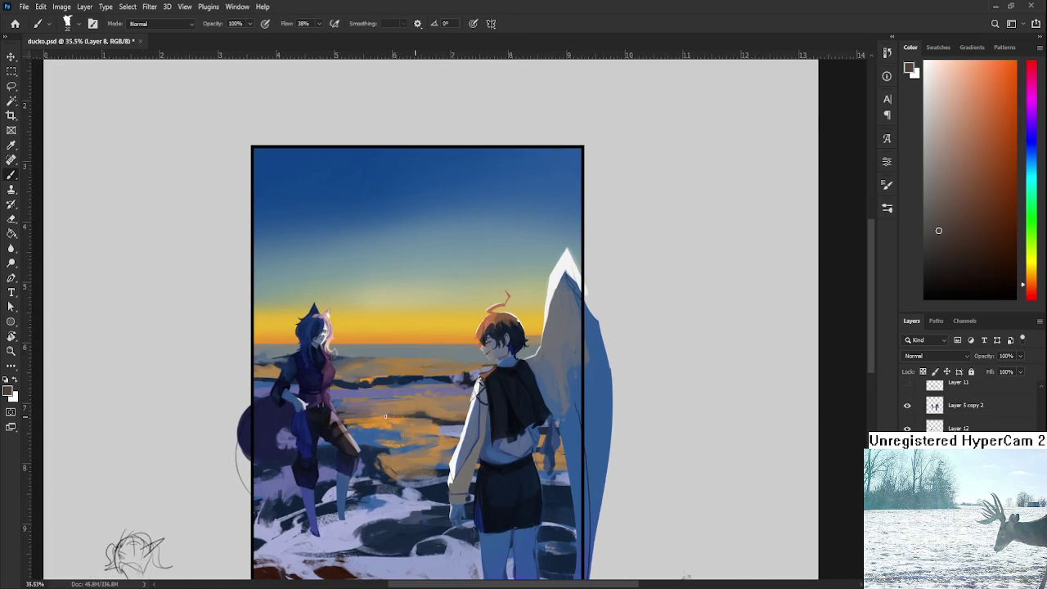
left_click(403, 413, "alt")
left_click(390, 417, "alt")
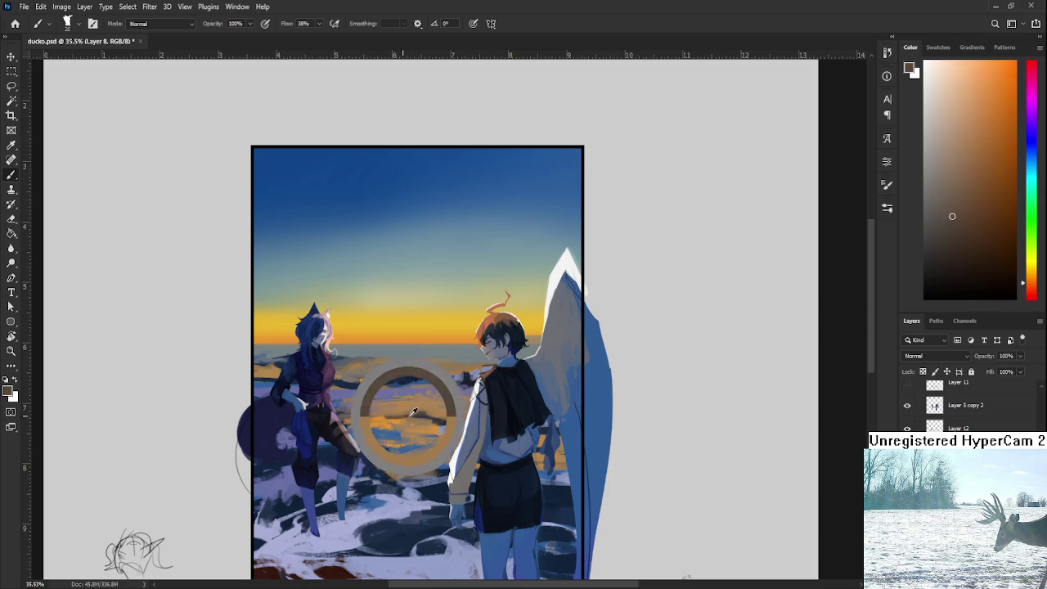
left_click(428, 412, "alt")
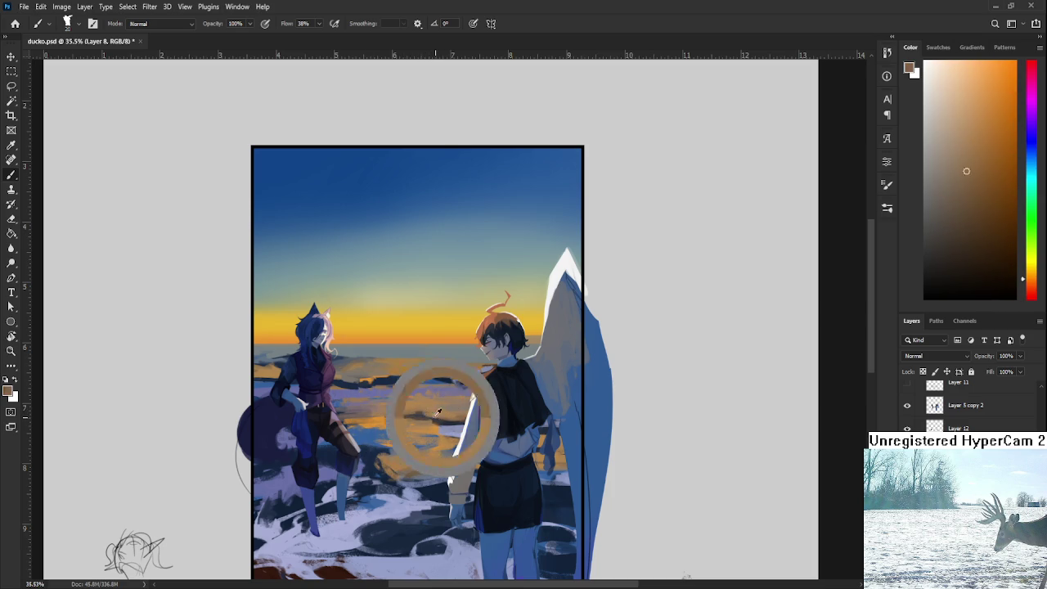
left_click(419, 413, "alt")
left_click(442, 404, "alt")
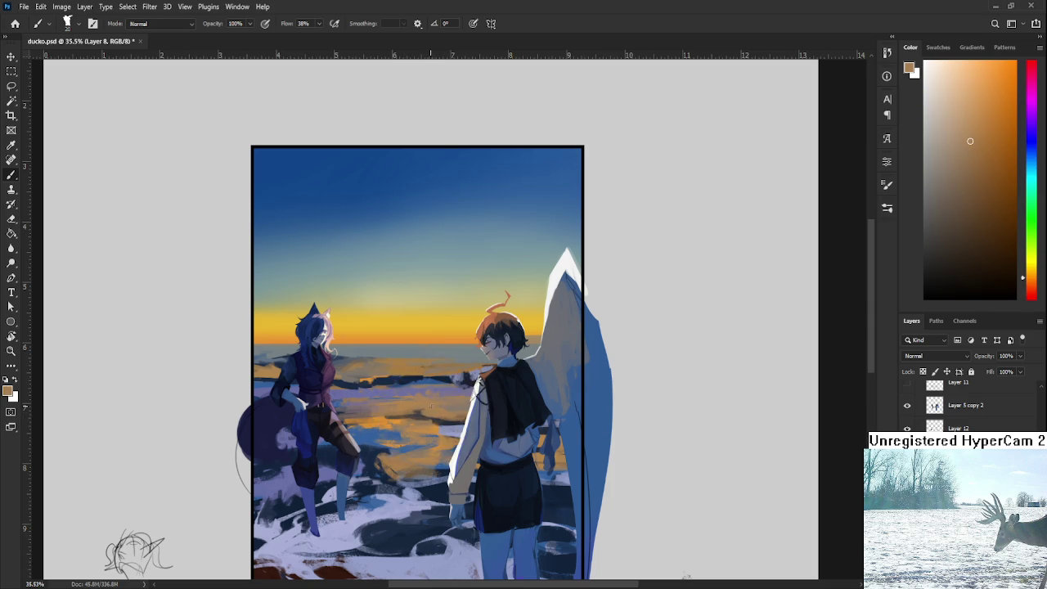
left_click(427, 408, "alt")
left_click(424, 410, "alt")
left_click(436, 420, "alt")
left_click_drag(391, 345, 438, 373)
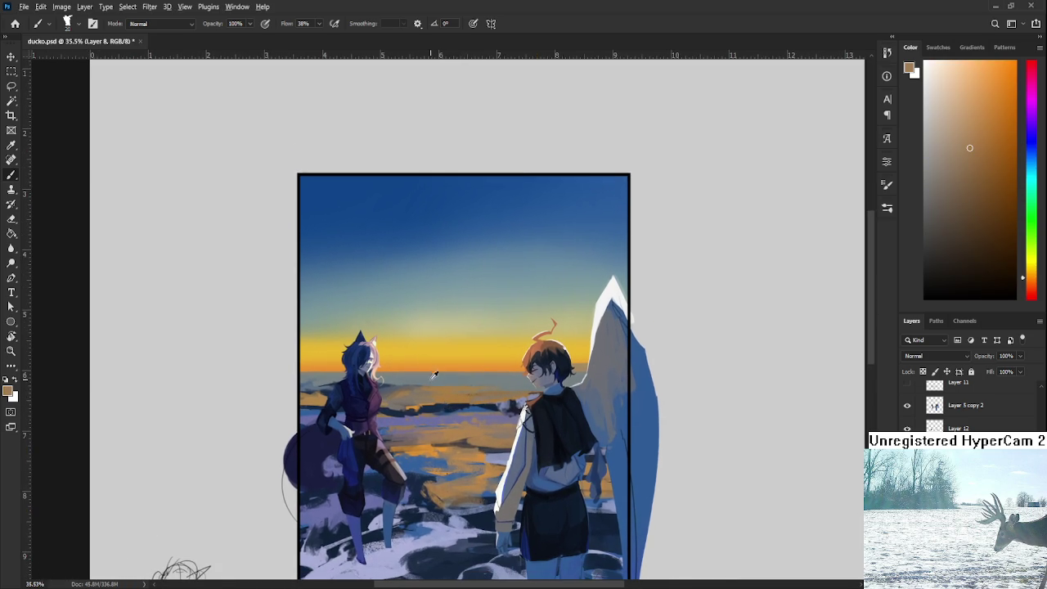
Step: Stroke dark blue rocks along the shoreline below the horizon, resampling several blues
left_click(426, 406, "alt")
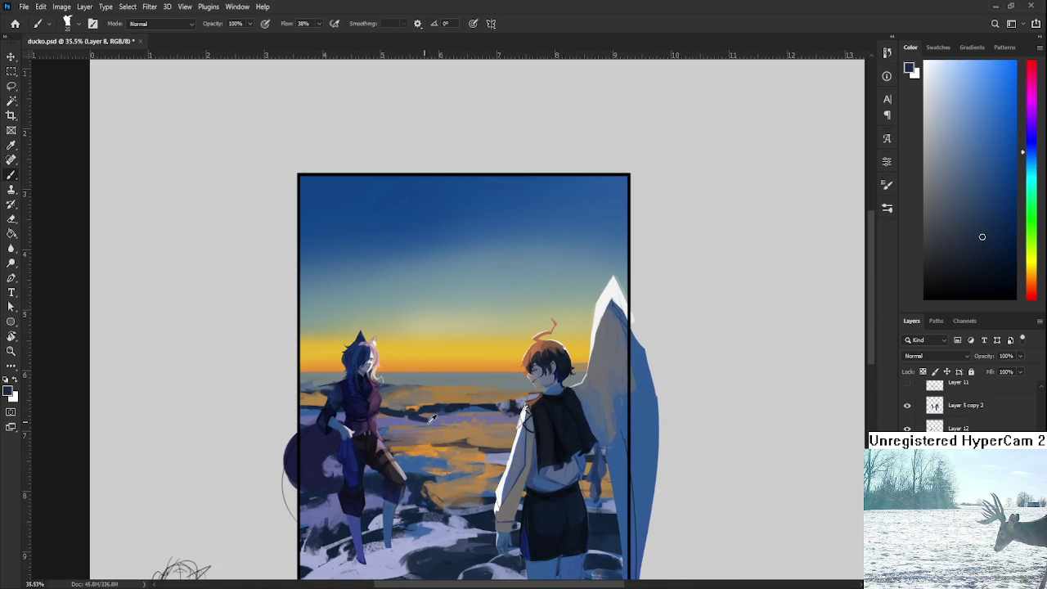
left_click(432, 420, "alt")
left_click(412, 413, "alt")
left_click(430, 422, "alt")
left_click(419, 407, "alt")
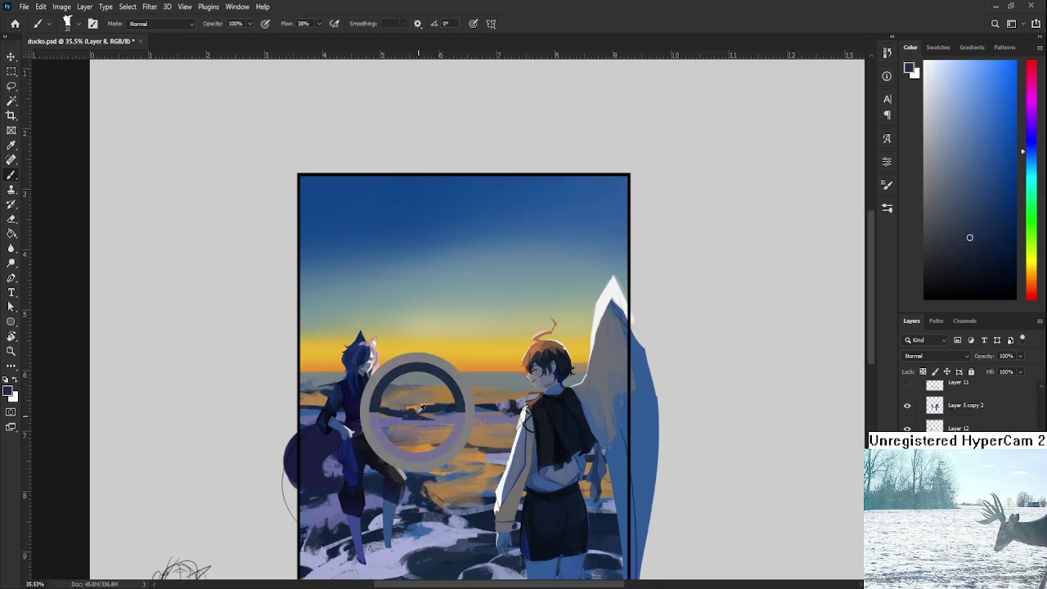
Step: Add muted purple, snowy blue, dark navy and light blue-purple strokes to the horizon rocks
left_click(405, 421, "alt")
left_click(409, 419, "alt")
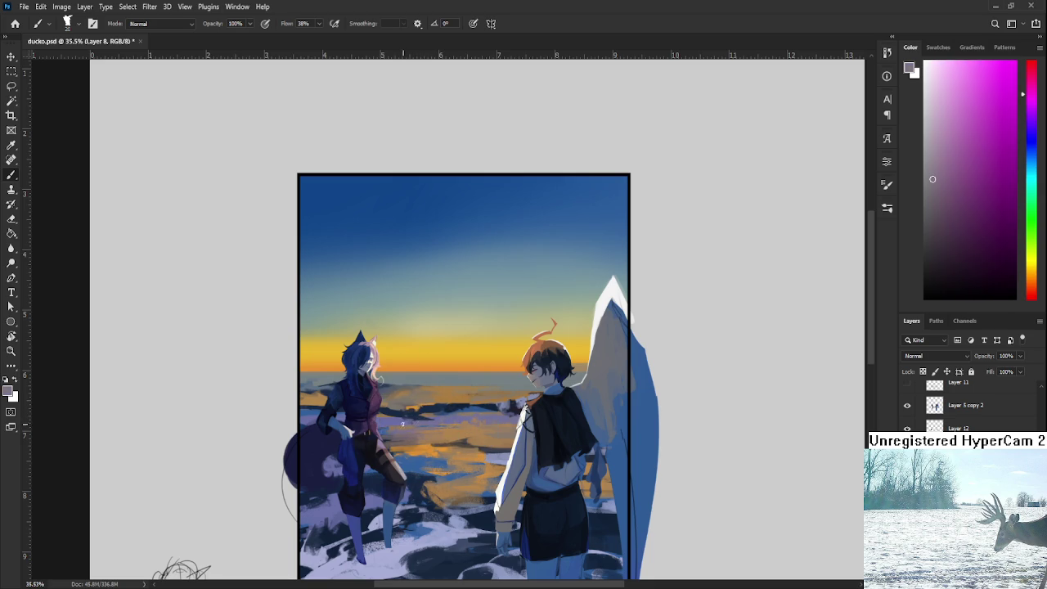
left_click(417, 417, "alt")
left_click(391, 417, "alt")
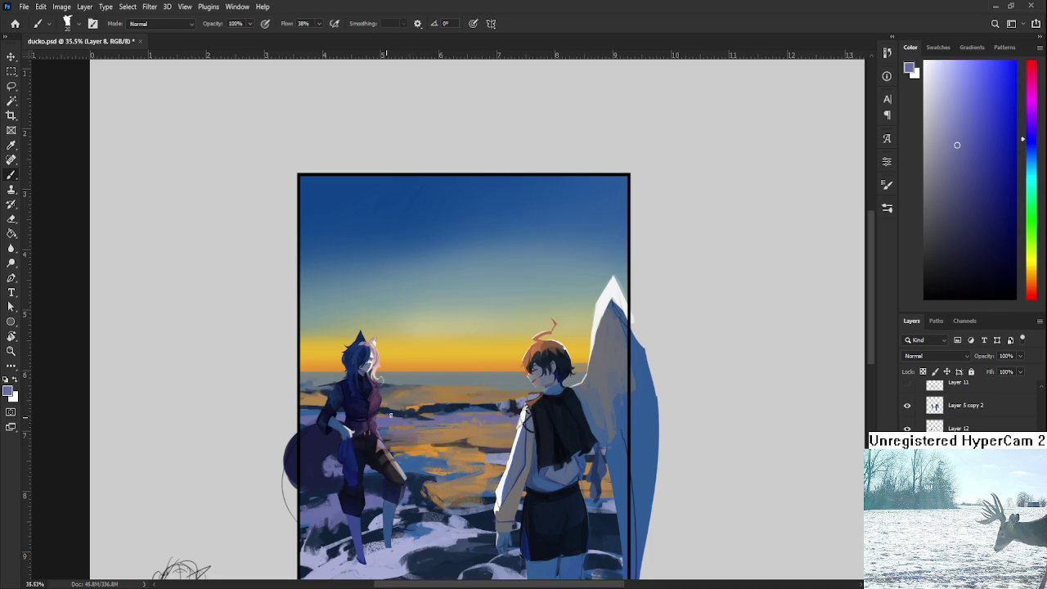
left_click(387, 412, "alt")
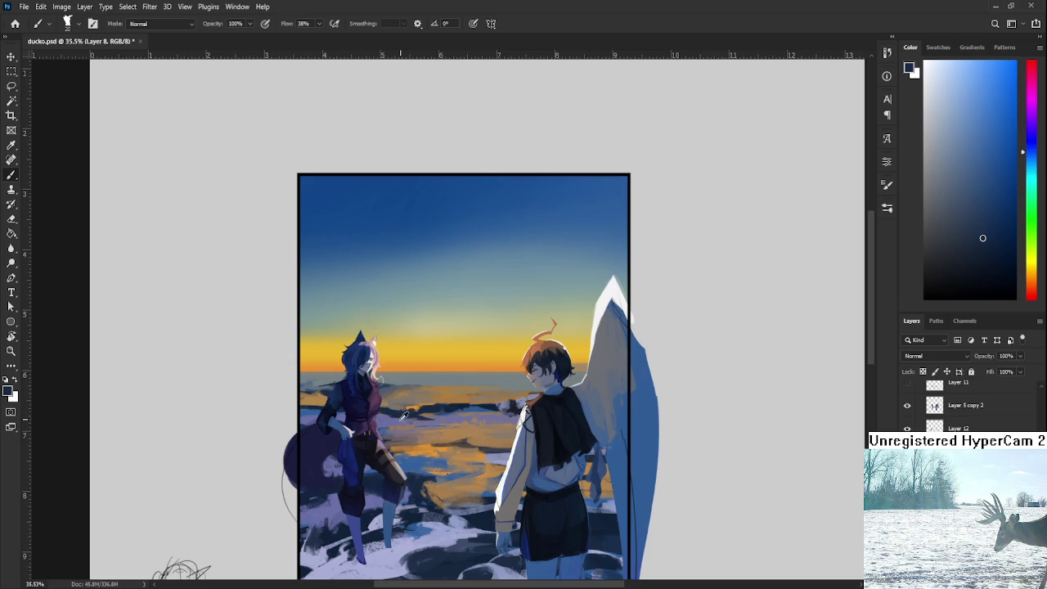
left_click(404, 413, "alt")
left_click(390, 412, "alt")
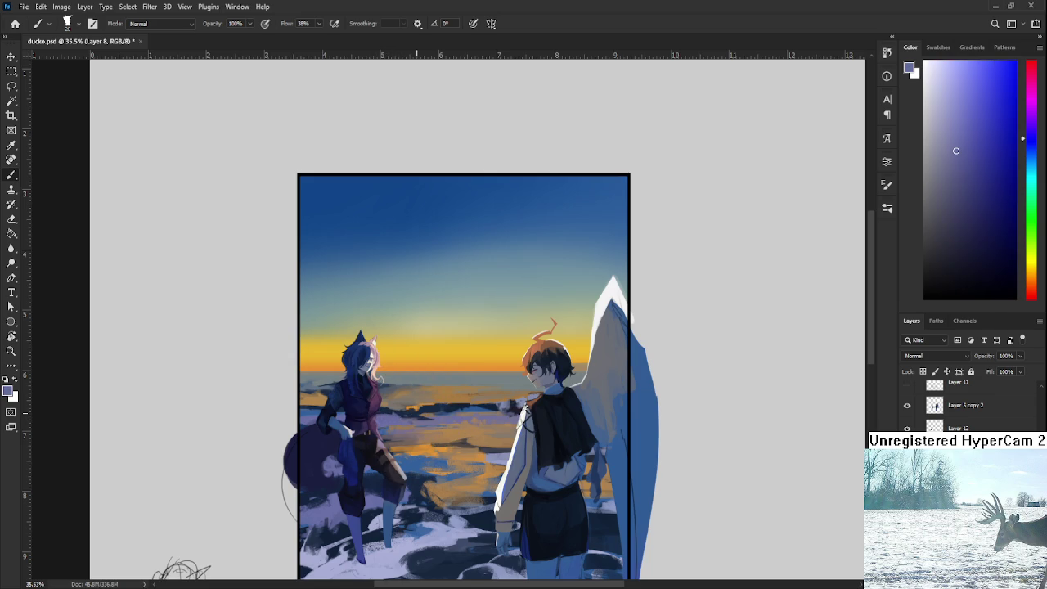
scroll(428, 375, "down", 1)
scroll(428, 375, "down", 1)
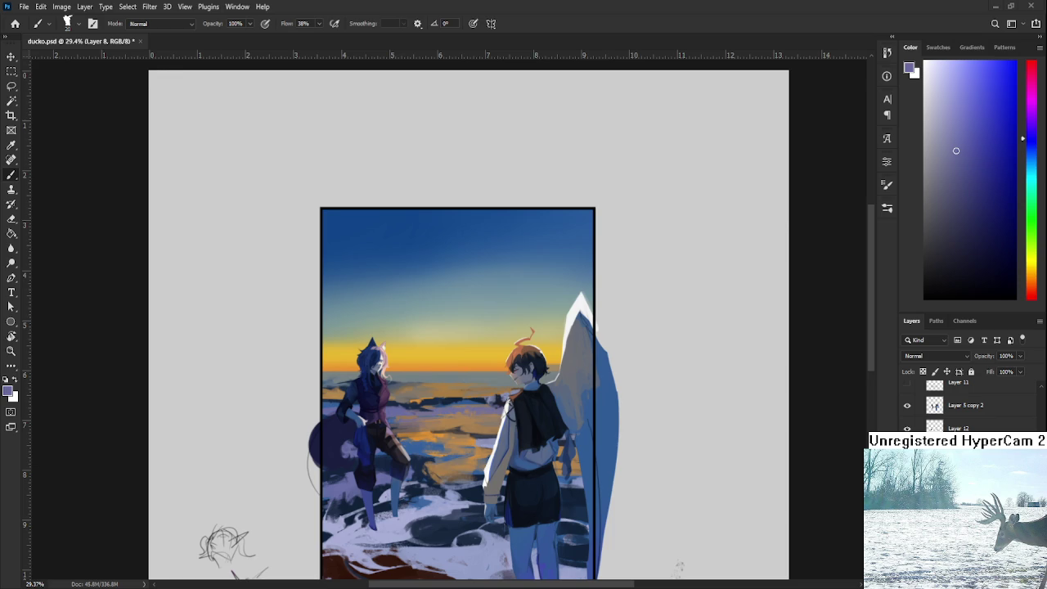
Step: Deepen the central rocks and water with sampled brownish grey and dark navy
scroll(498, 411, "up", 2)
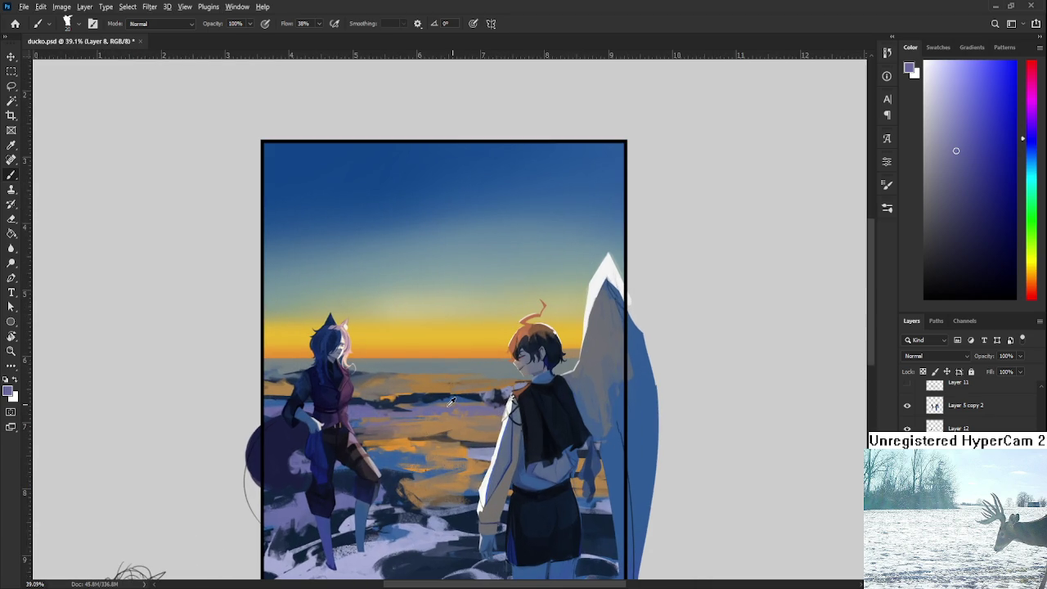
left_click(459, 405, "alt")
left_click(480, 391, "alt")
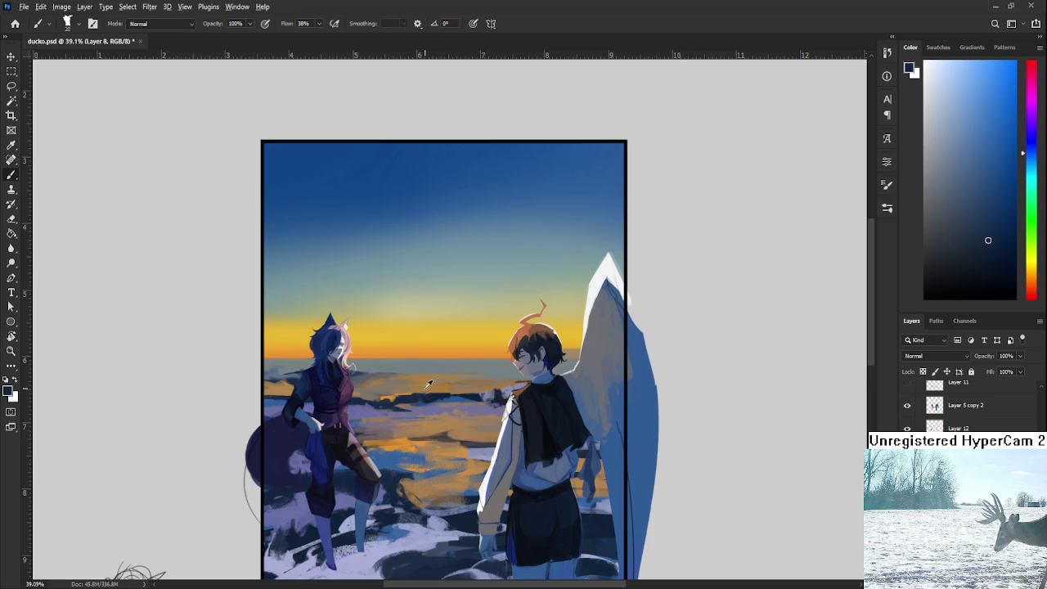
Step: Paint tan and brighter orange reflections on the water with a dark brownish-grey accent
left_click(413, 429, "alt")
left_click(413, 434, "alt")
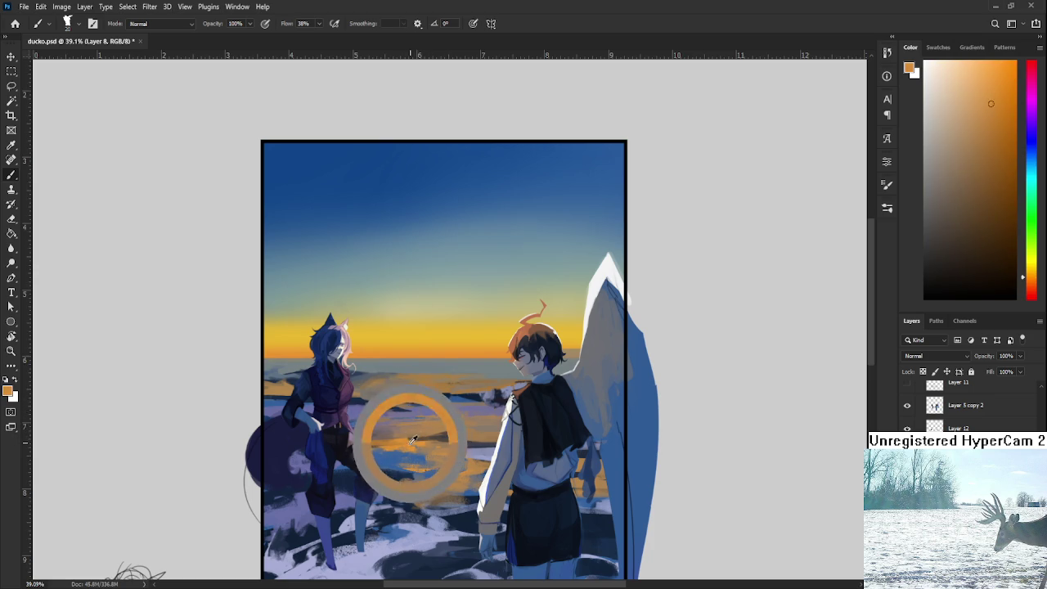
left_click(432, 439, "alt")
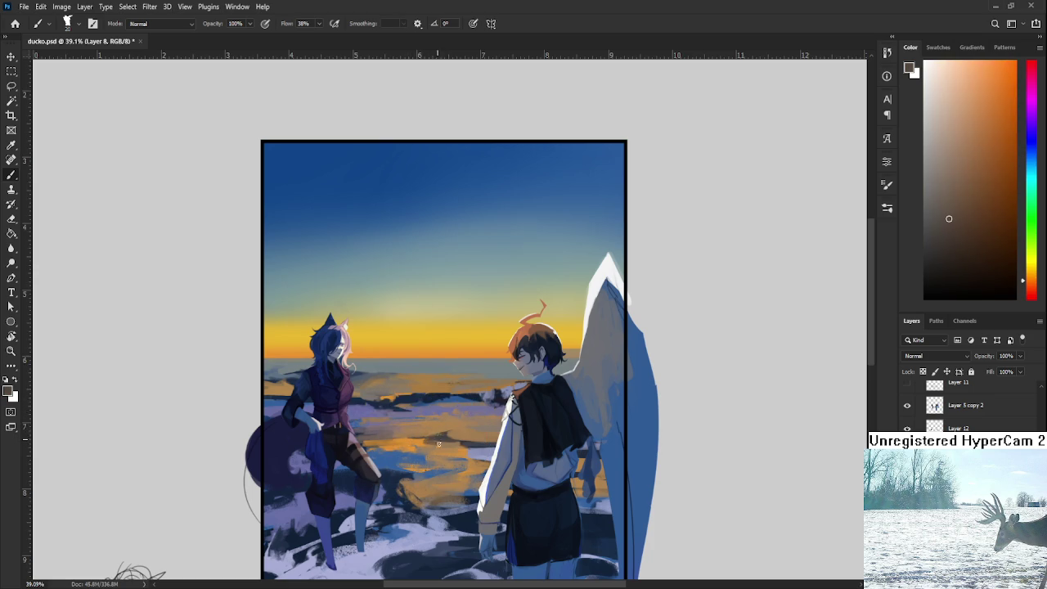
left_click(427, 440, "alt")
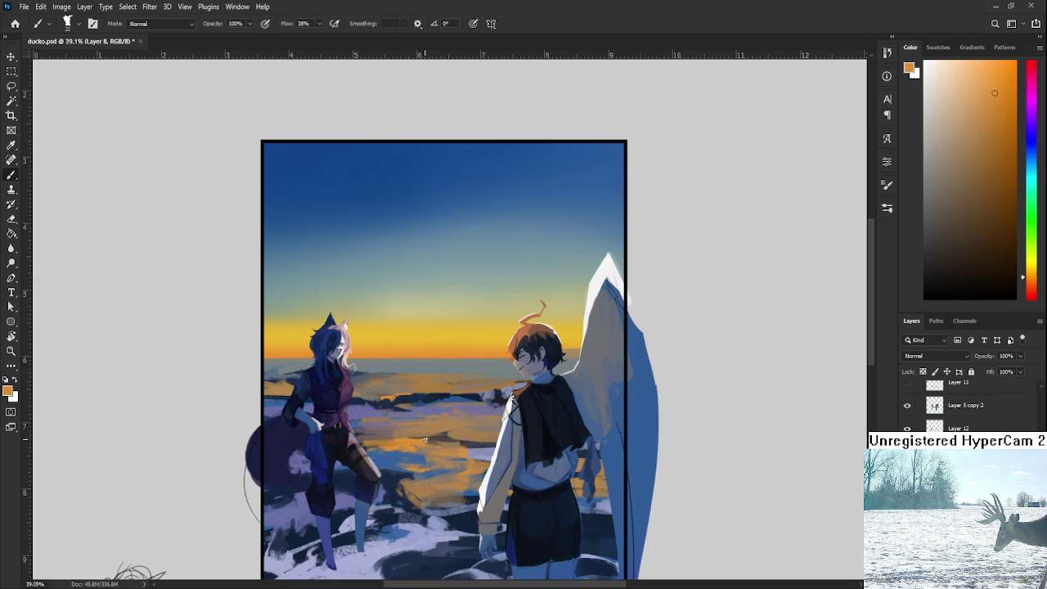
left_click(425, 440, "alt")
left_click(427, 440, "alt")
left_click(432, 439, "alt")
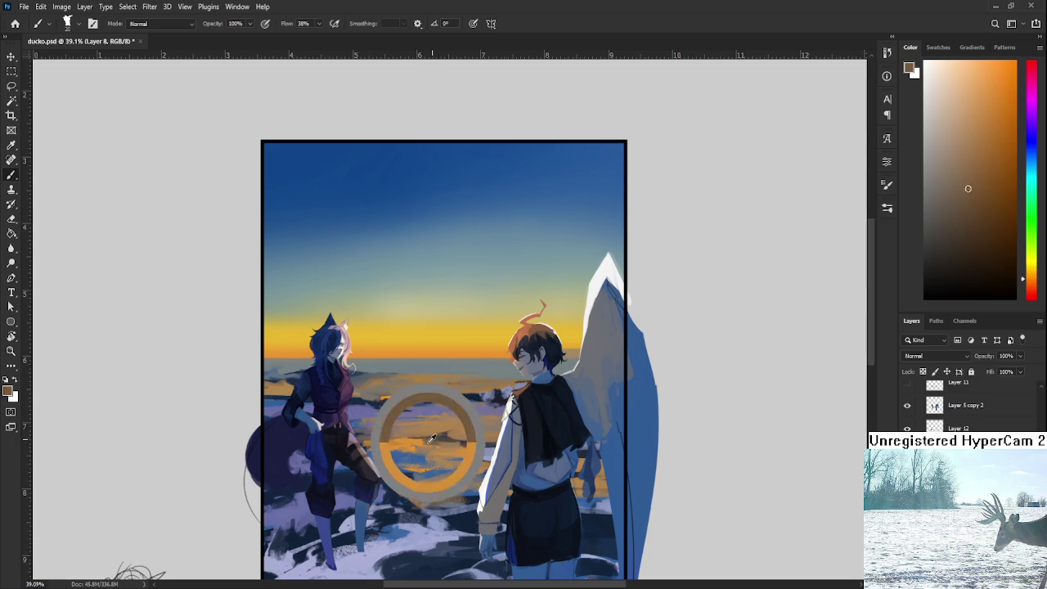
Step: Strengthen the reflections with further oranges and dark brown, finishing with a dark blue-purple
left_click(415, 441, "alt")
left_click(426, 440, "alt")
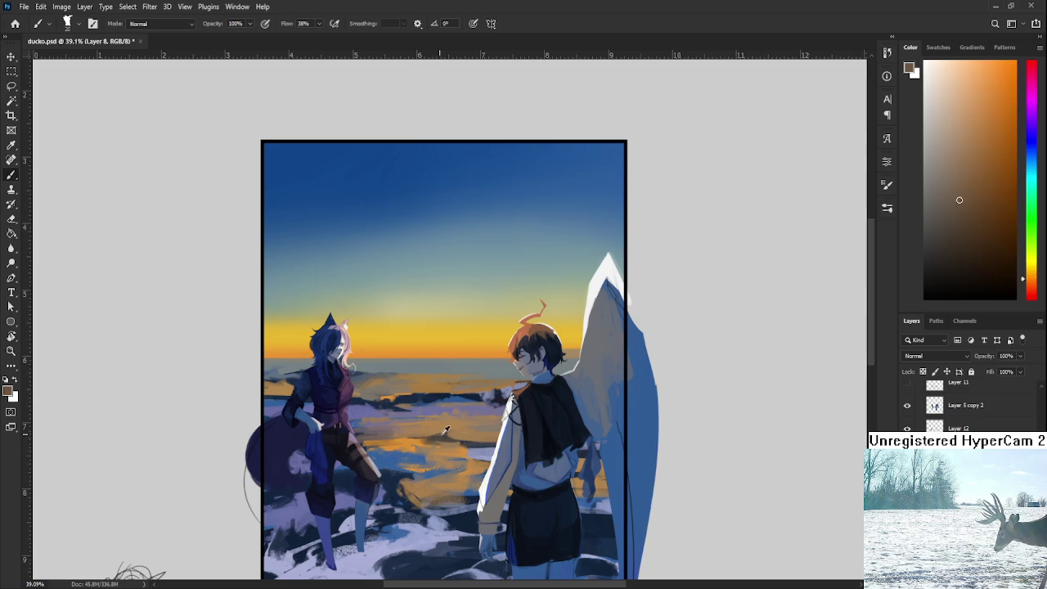
left_click(414, 440, "alt")
left_click(416, 442, "alt")
left_click(418, 444, "alt")
left_click(421, 441, "alt")
left_click(427, 437, "alt")
Step: Paint dark blue and light greyish-blue strokes on the water near the rocks
left_click(449, 434, "alt")
left_click_drag(489, 398, 491, 421)
left_click(491, 423, "alt")
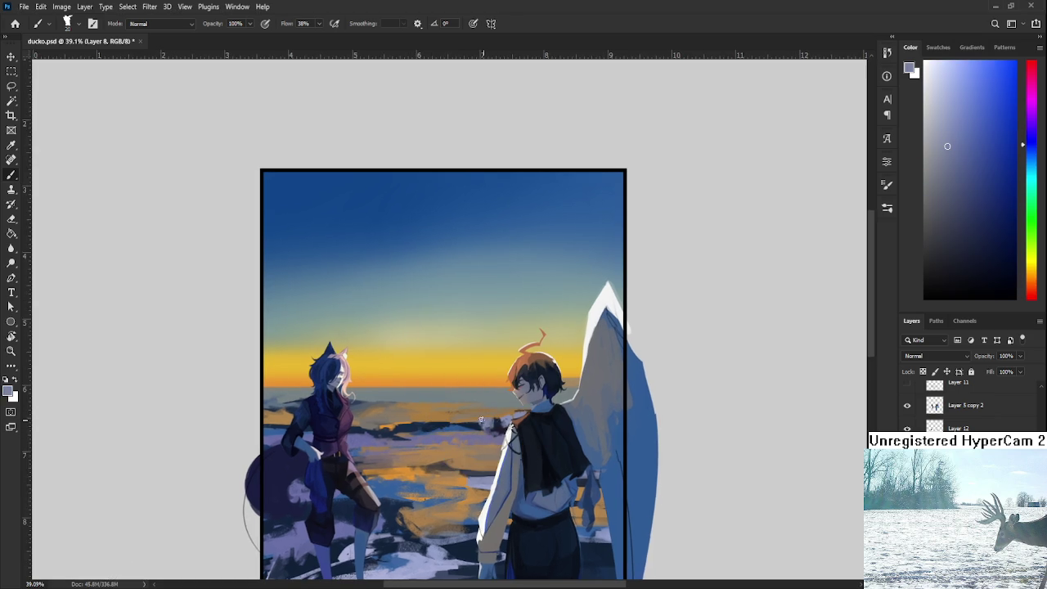
left_click(477, 424, "alt")
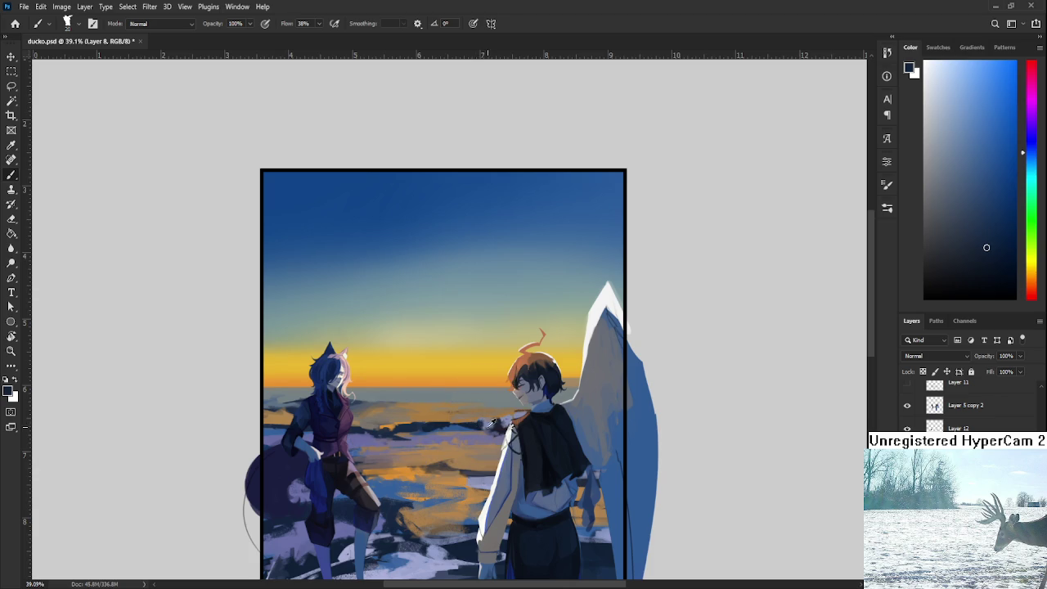
left_click(489, 421, "alt")
left_click(487, 423, "alt")
left_click(490, 421, "alt")
Step: Add darker blue and warm grey strokes on the water near the horizon
mouse_move(487, 424)
left_mouse_down()
mouse_move(500, 413)
mouse_move(529, 417)
left_mouse_up()
left_click_drag(406, 435, 438, 453)
left_click(448, 435, "alt")
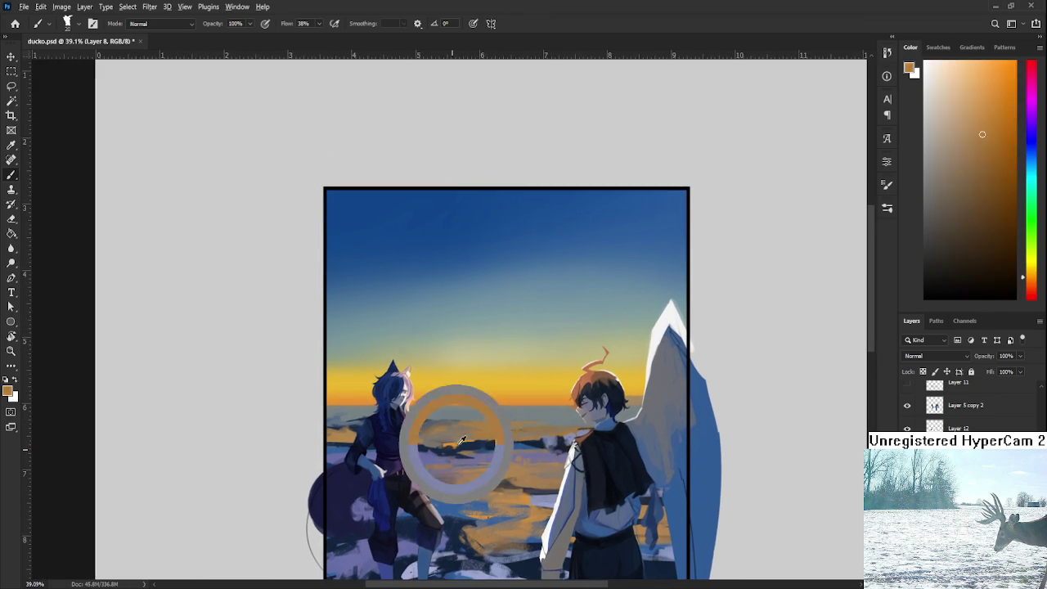
left_click(550, 442, "alt")
left_click(551, 440, "alt")
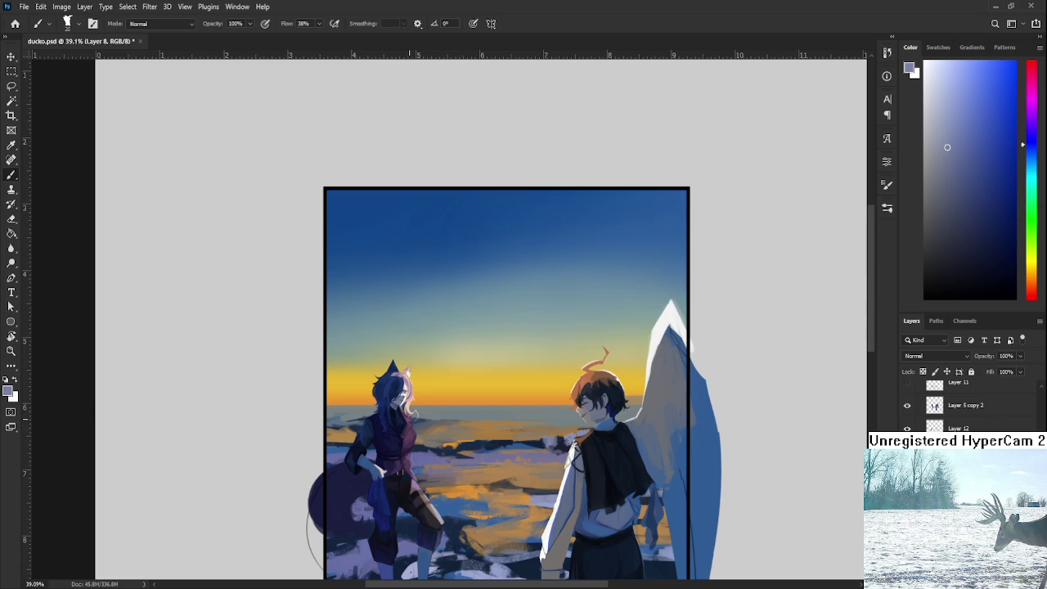
left_click(452, 431, "alt")
left_click(435, 432, "alt")
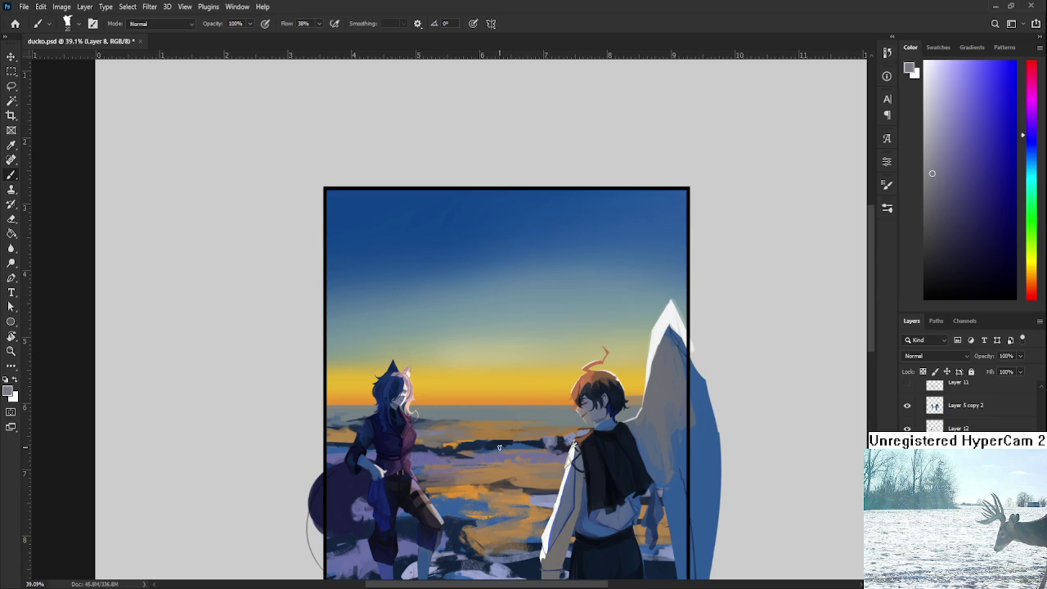
scroll(499, 450, "down", 2)
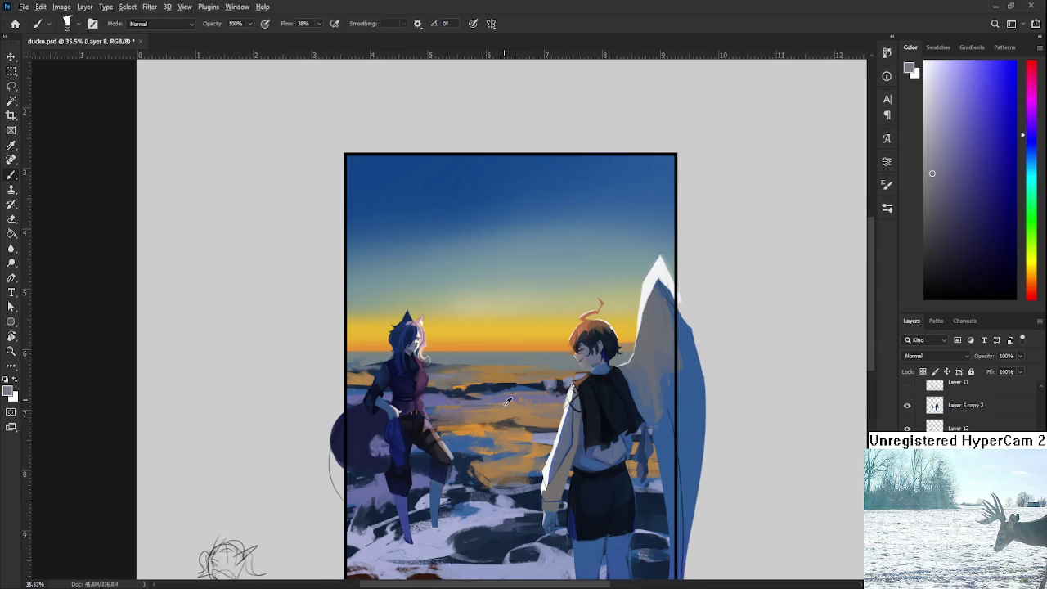
Step: Blend the orange-brown sunset reflection with dark purple and reddish tones into the water
left_click(513, 418, "alt")
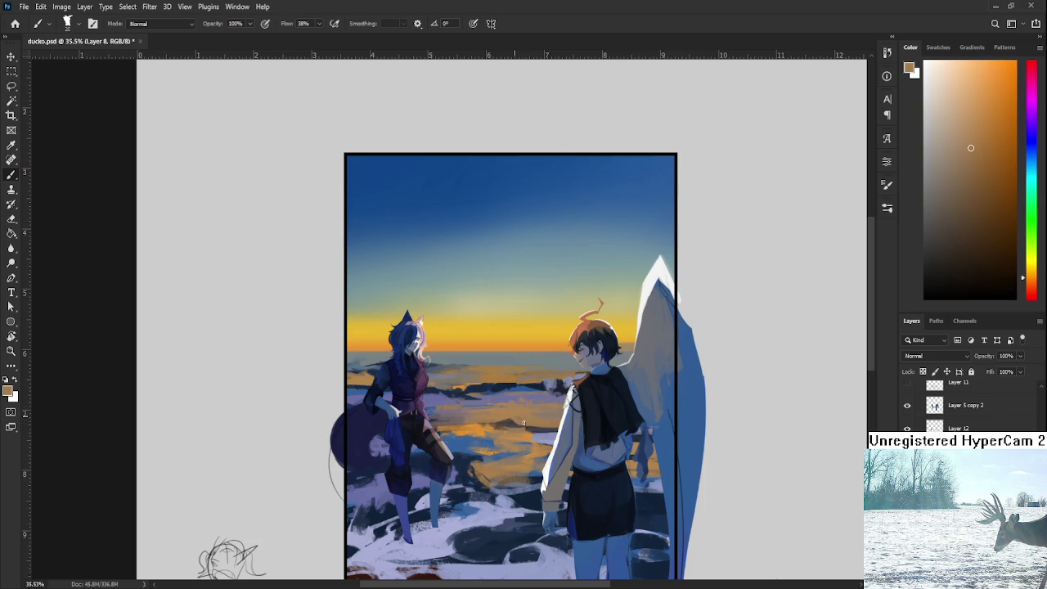
left_click(515, 423, "alt")
left_click(515, 419, "alt")
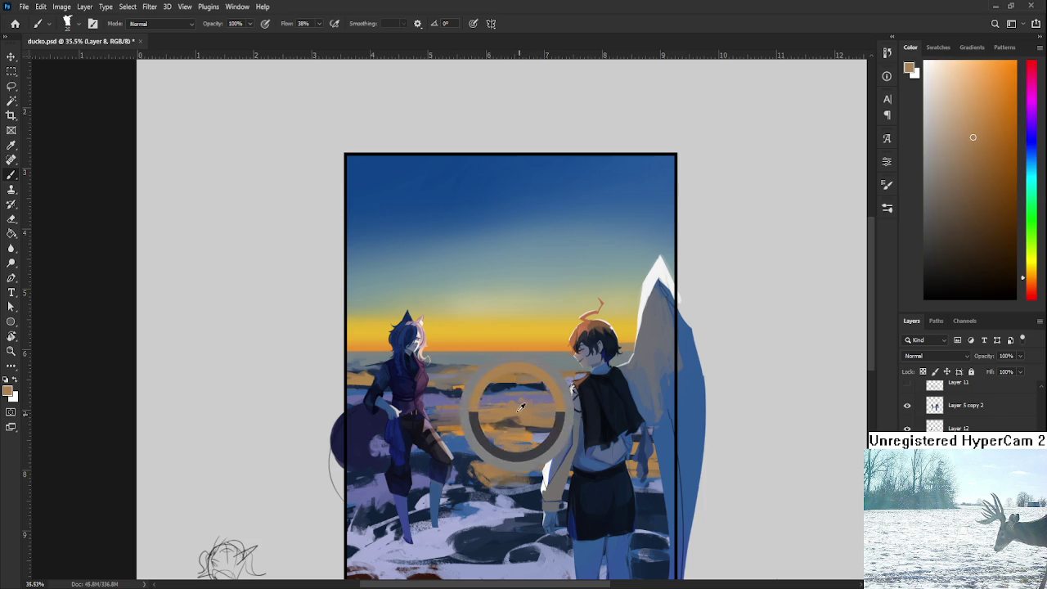
left_click(517, 409, "alt")
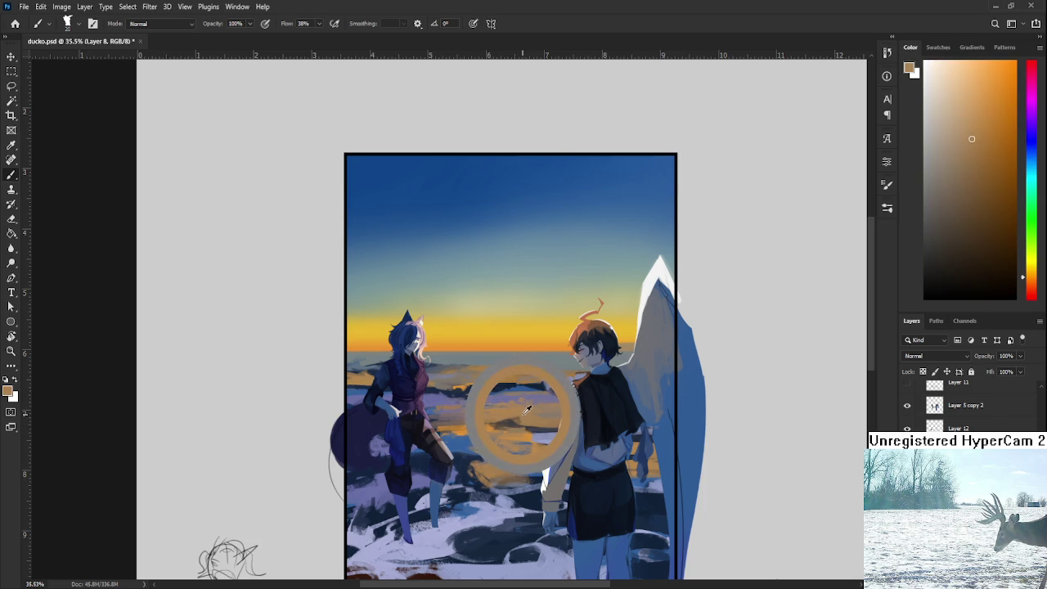
left_click(512, 419, "alt")
left_click(523, 427, "alt")
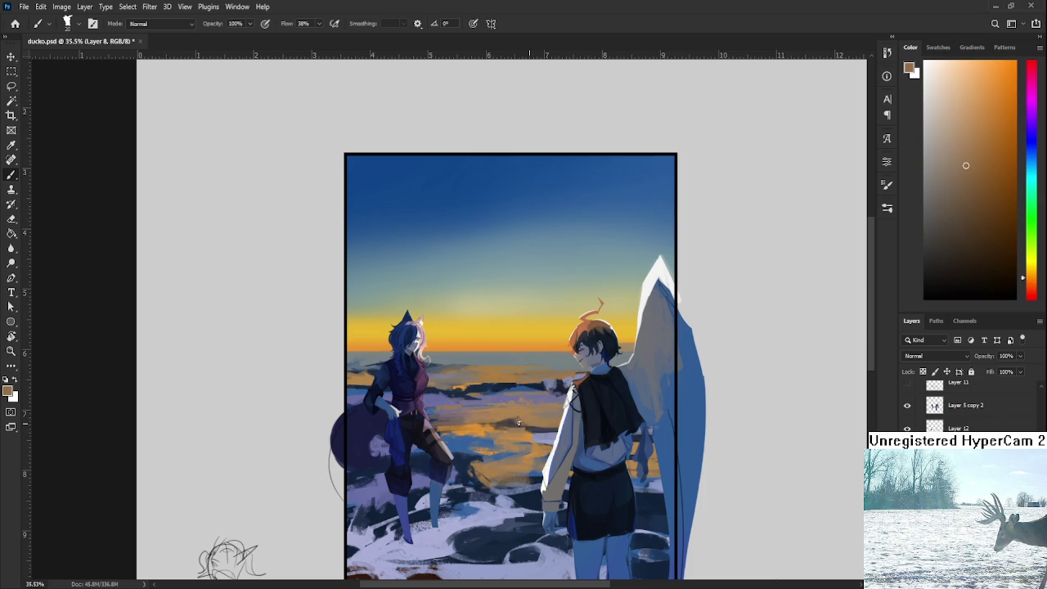
left_click(507, 421, "alt")
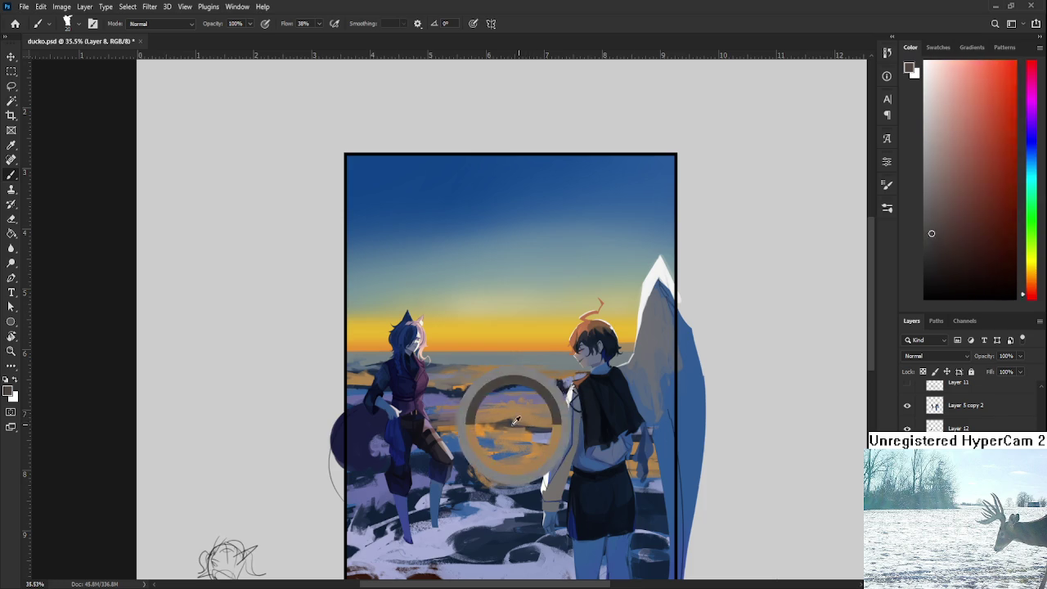
left_click(516, 413, "alt")
left_click(518, 416, "alt")
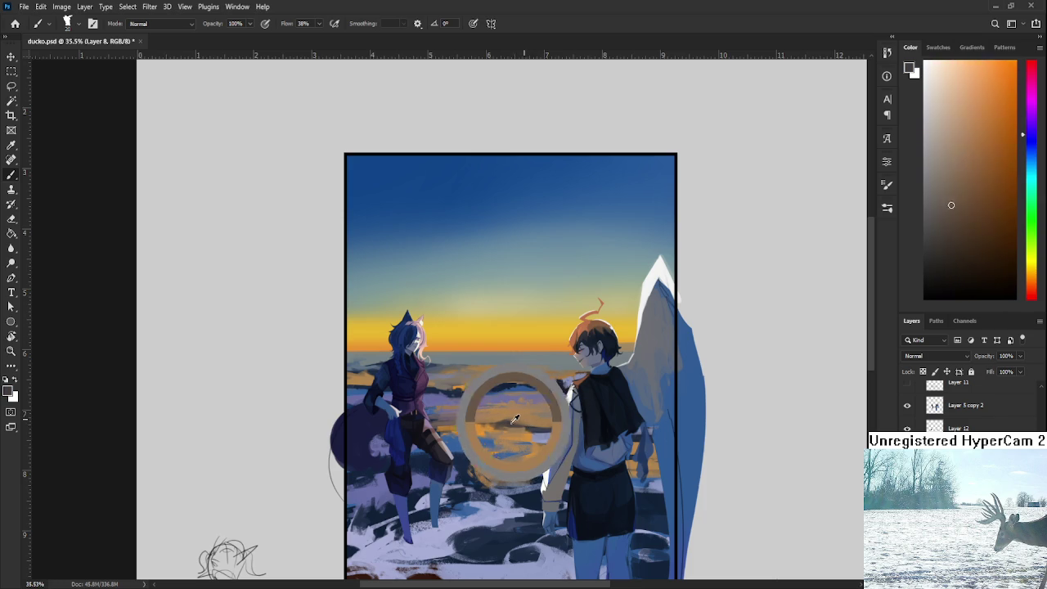
left_click(513, 410, "alt")
left_click(508, 419, "alt")
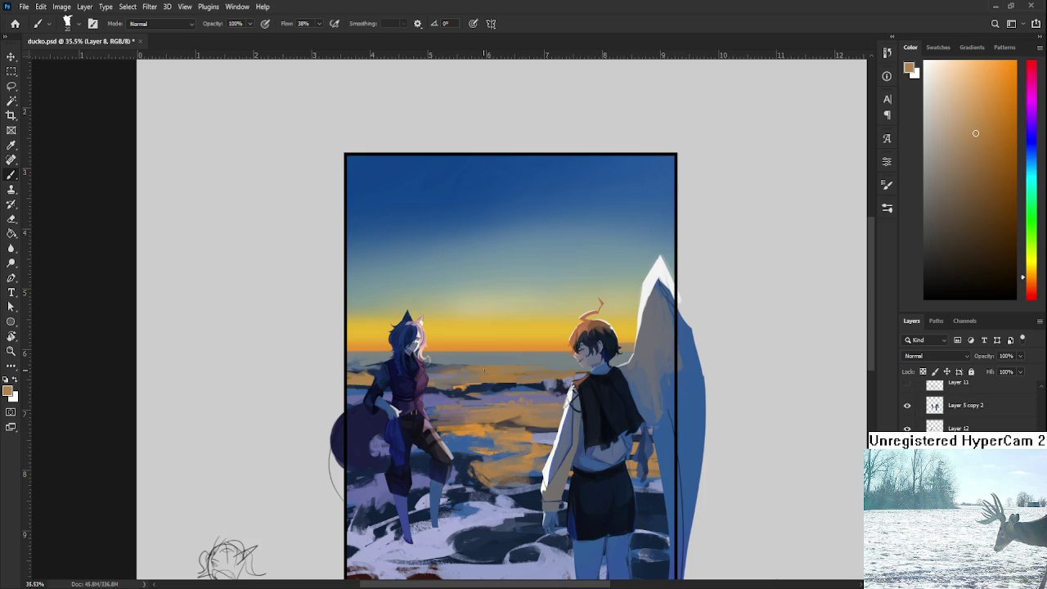
Step: Alternate muted purple-blue and tan-orange strokes on the water, adding light blue-grey near the boy
left_click(503, 404, "alt")
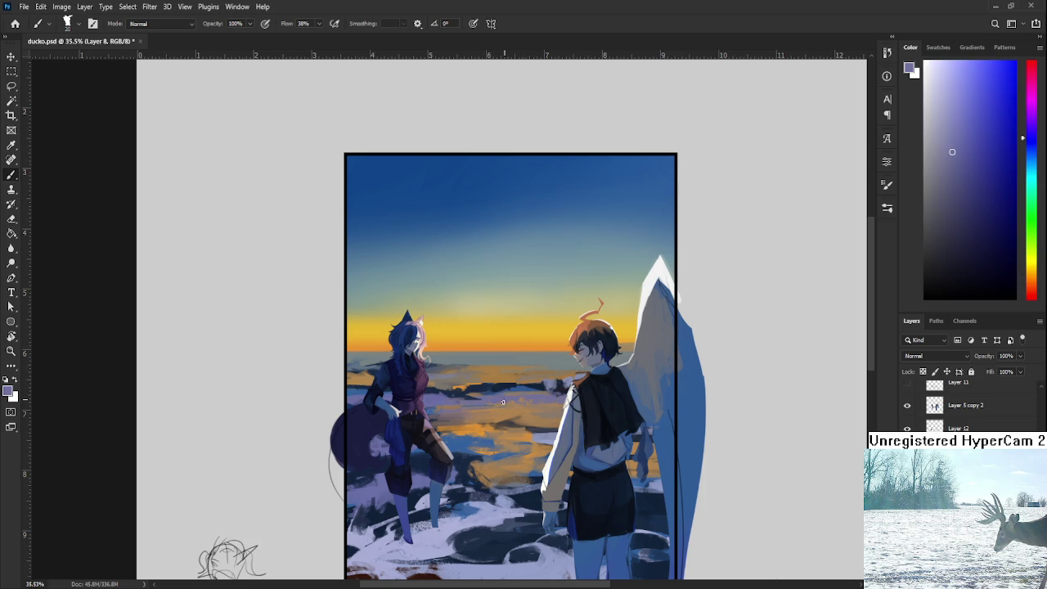
left_click(502, 403, "alt")
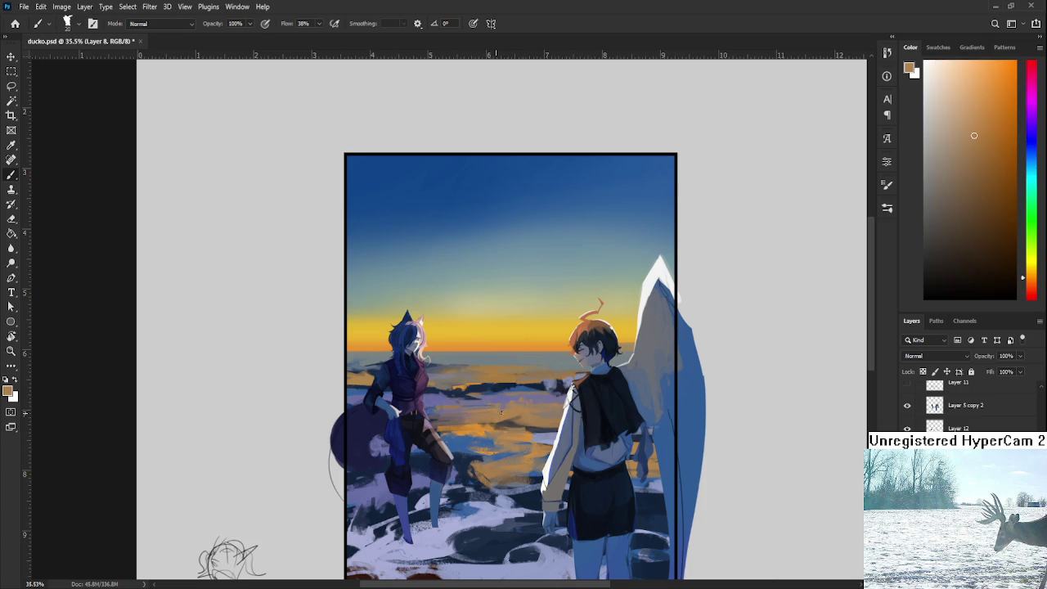
left_click(510, 401, "alt")
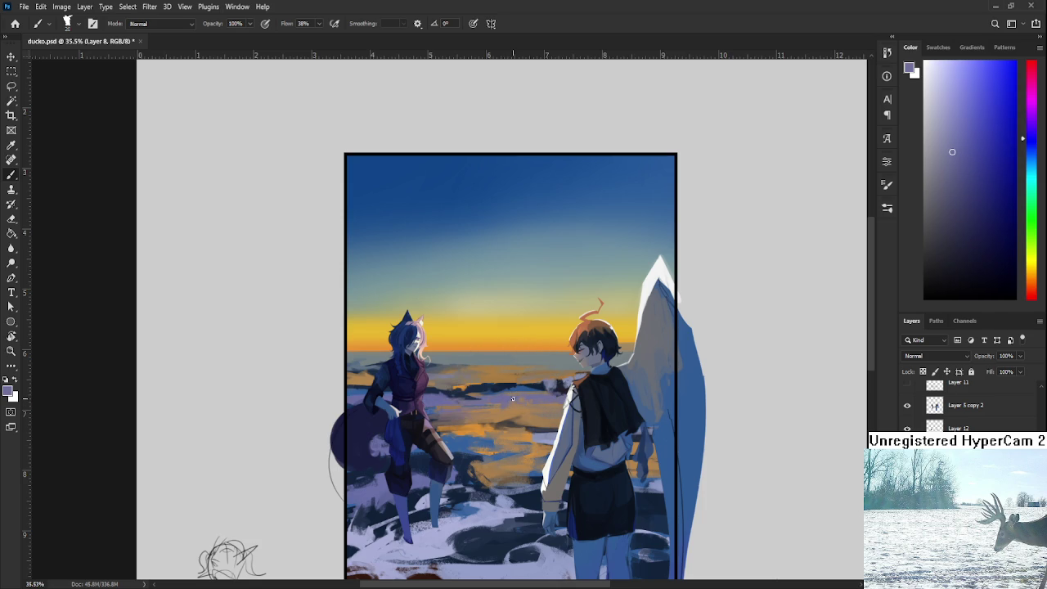
left_click(502, 400, "alt")
left_click(507, 401, "alt")
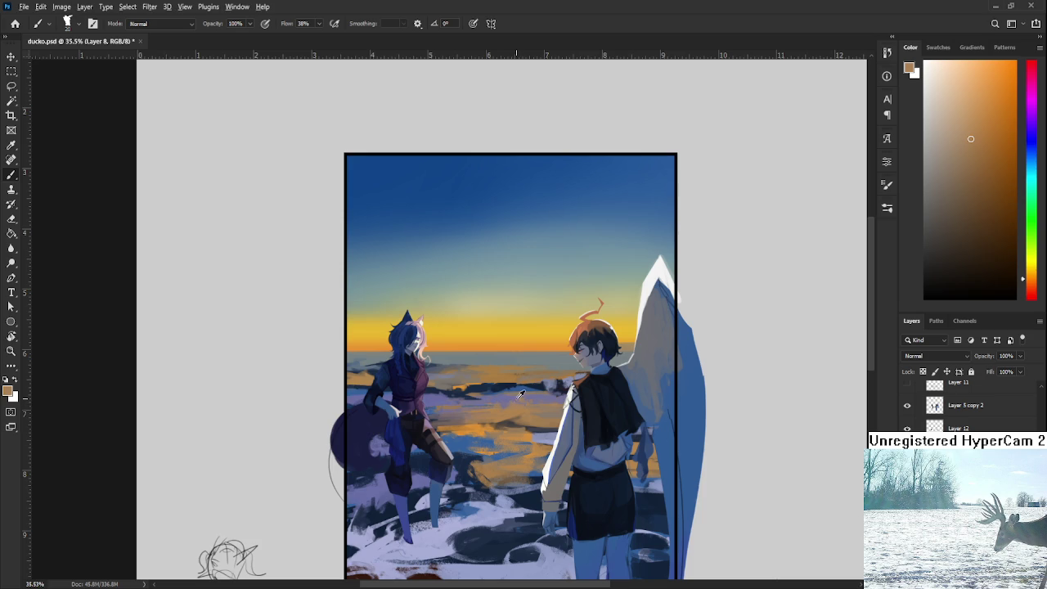
left_click(503, 404, "alt")
left_click(506, 400, "alt")
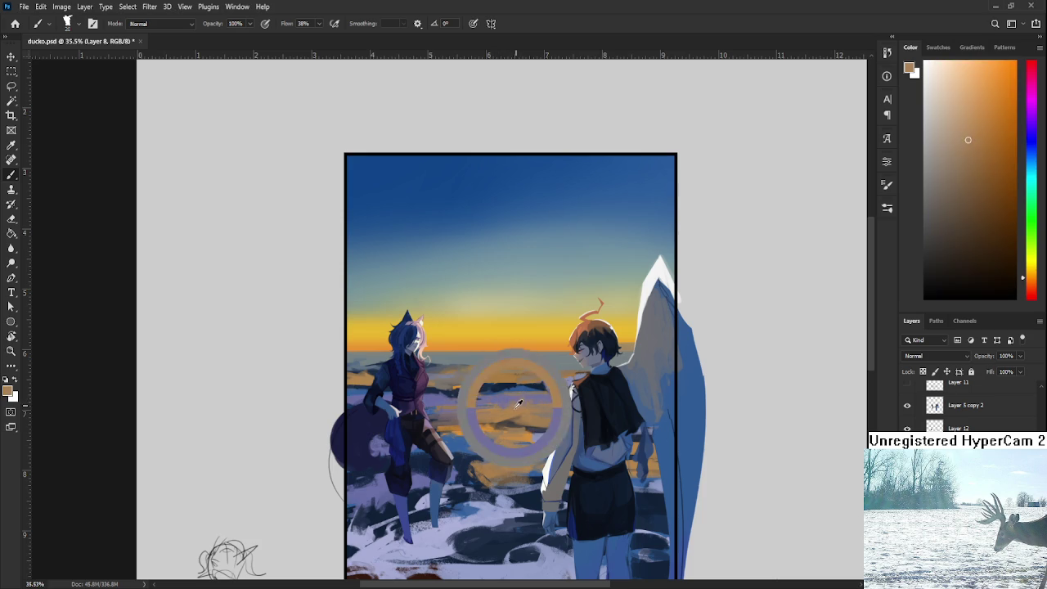
left_click(541, 388, "alt")
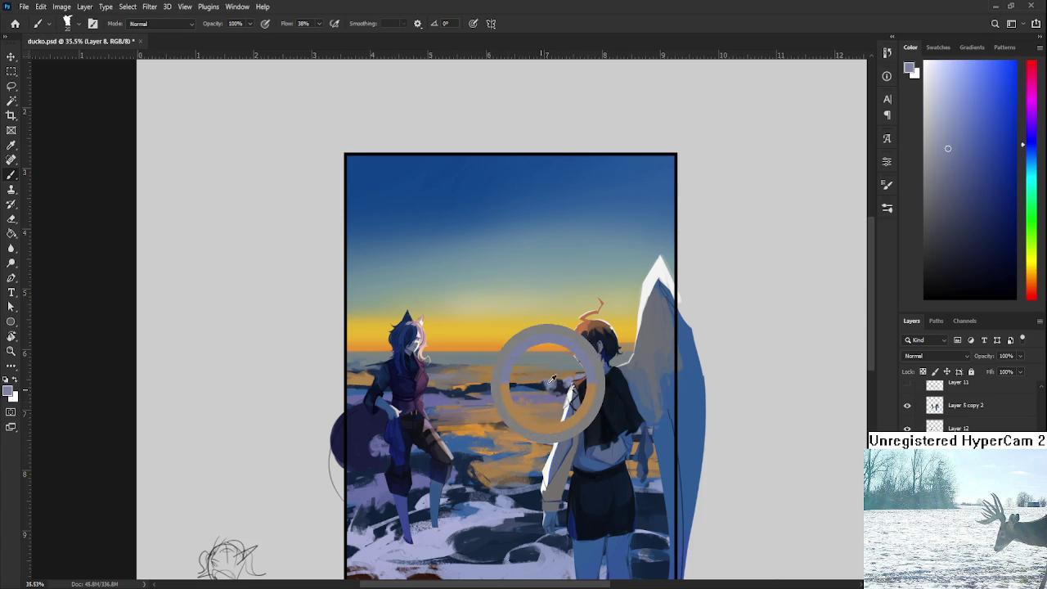
left_click_drag(449, 385, 483, 400)
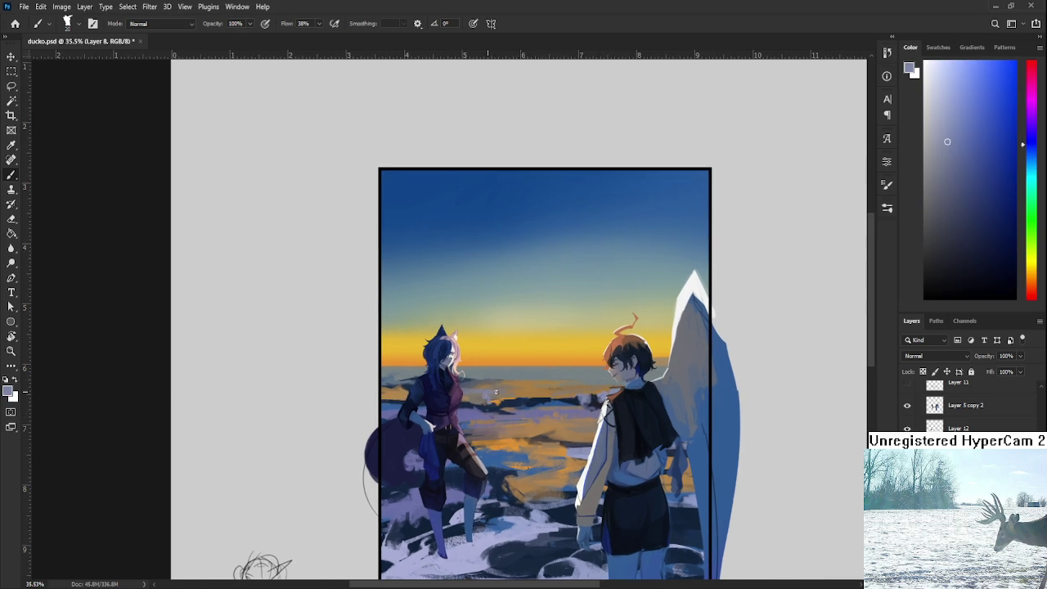
Step: Soften the shoreline reflection with sampled tan-orange, lavender-blue and brownish-grey strokes
left_click(496, 394, "alt")
left_click(511, 386, "alt")
left_click(508, 391, "alt")
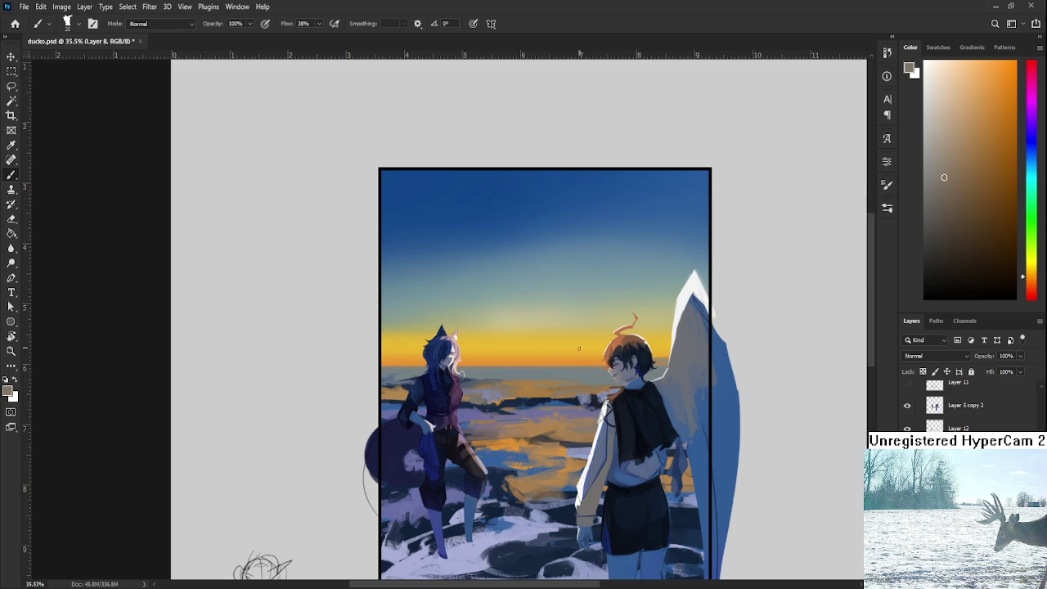
left_click(596, 385, "alt")
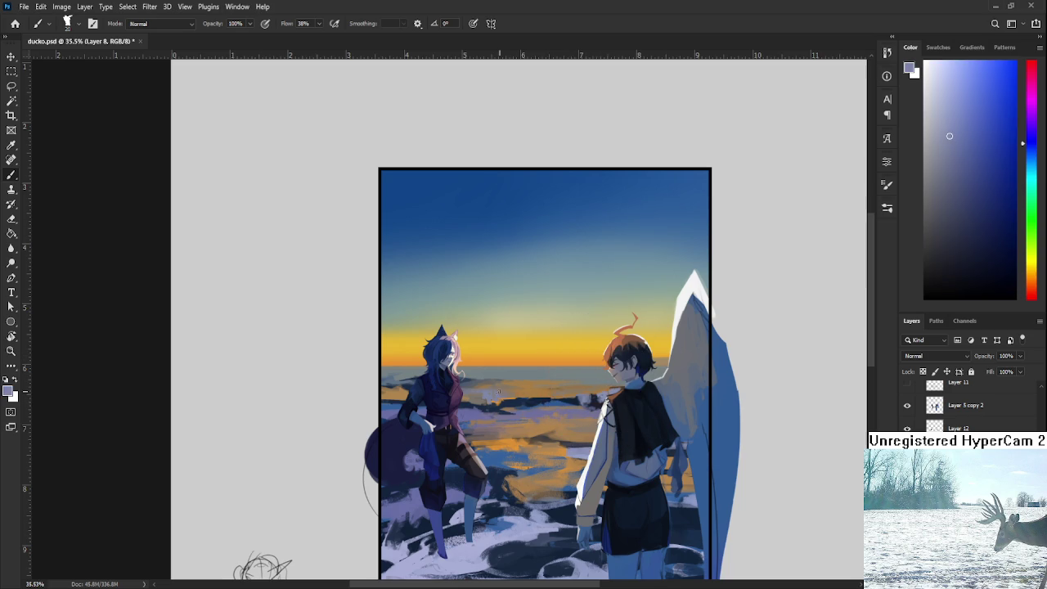
left_click(501, 390, "alt")
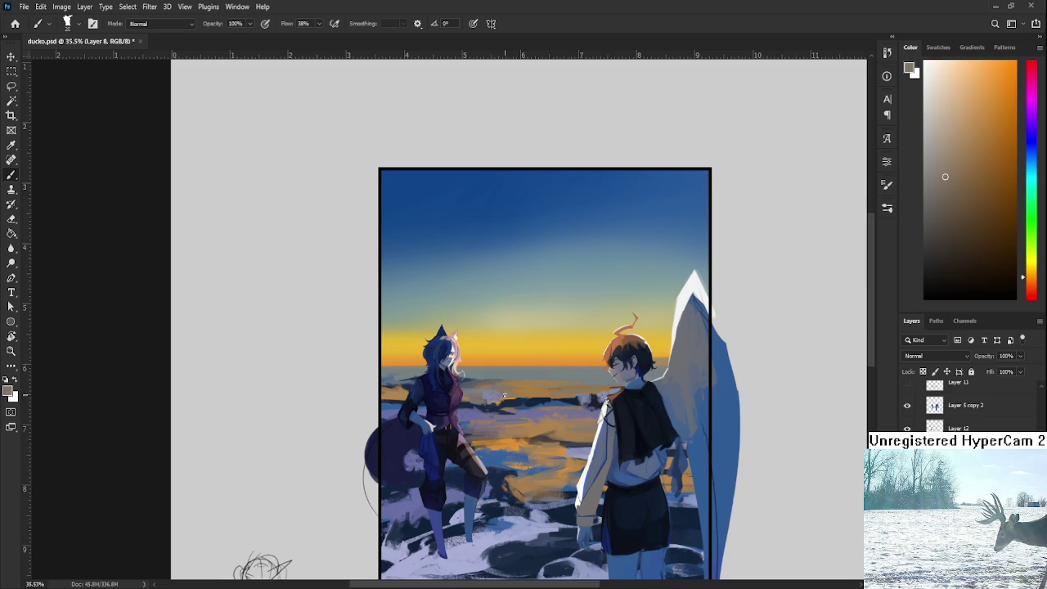
left_click(502, 392, "alt")
left_click(503, 392, "alt")
Step: Brush the horizon water with sampled blue-grey and brown tones, then show the night wyl.psd reference
left_click_drag(510, 386, 494, 394)
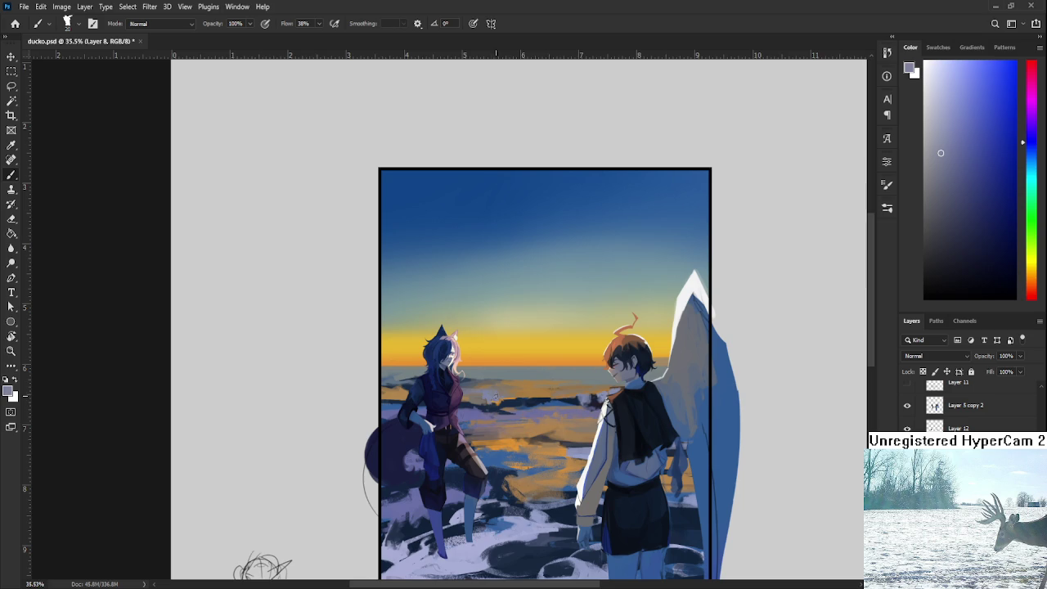
left_click(498, 395, "alt")
left_click(517, 390, "alt")
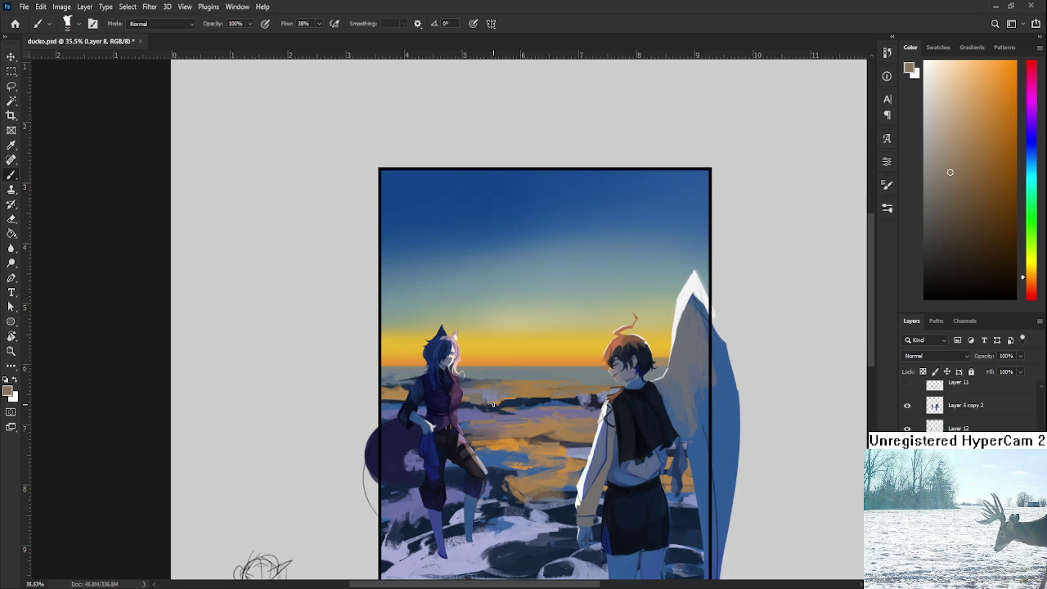
left_click(505, 397, "alt")
left_click_drag(505, 397, 479, 374)
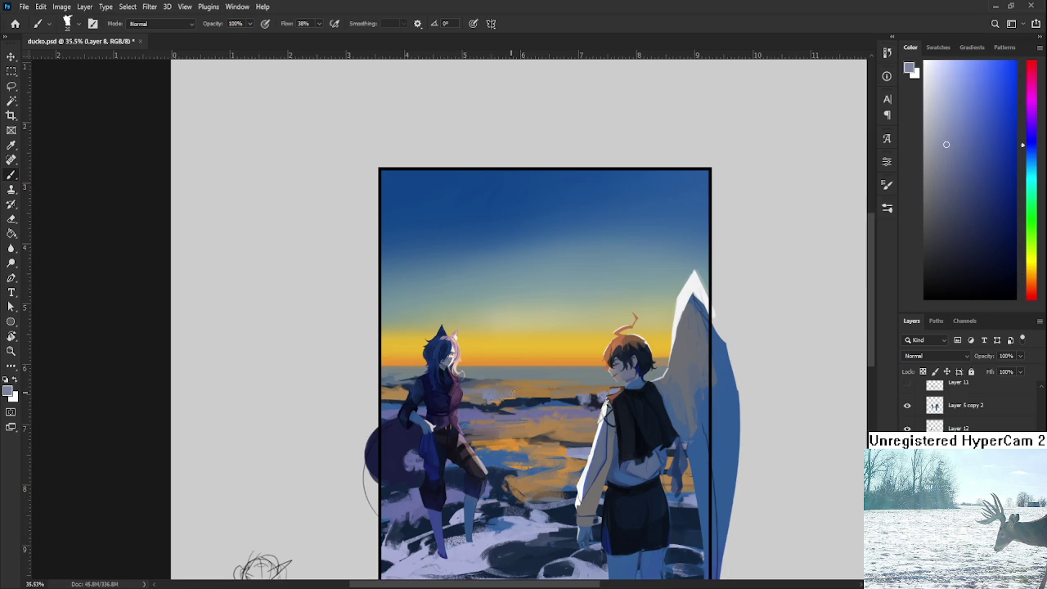
left_click(524, 388, "alt")
left_click(507, 395, "alt")
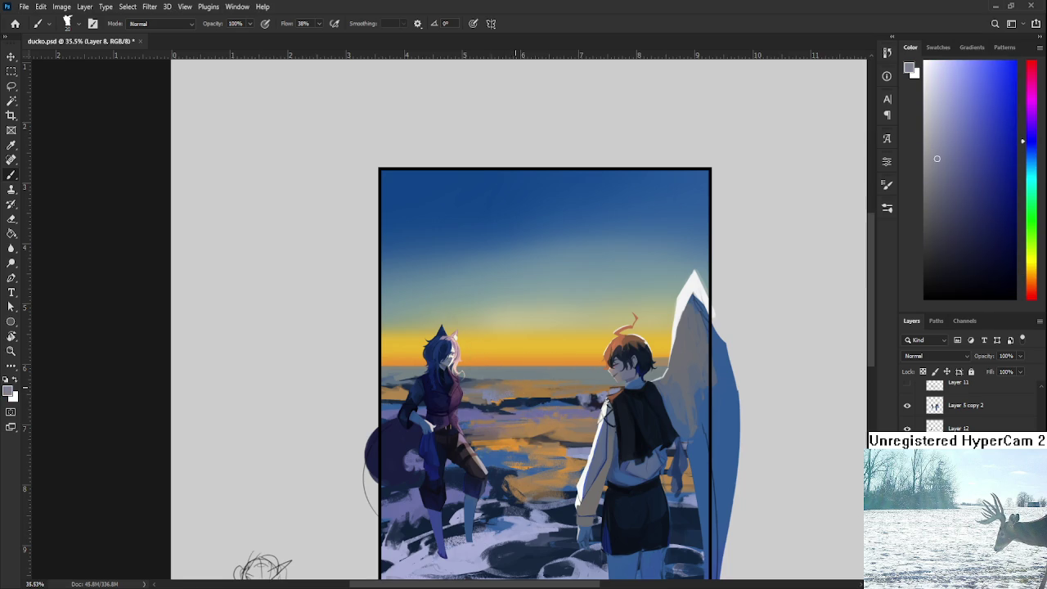
key("ctrl+Tab")
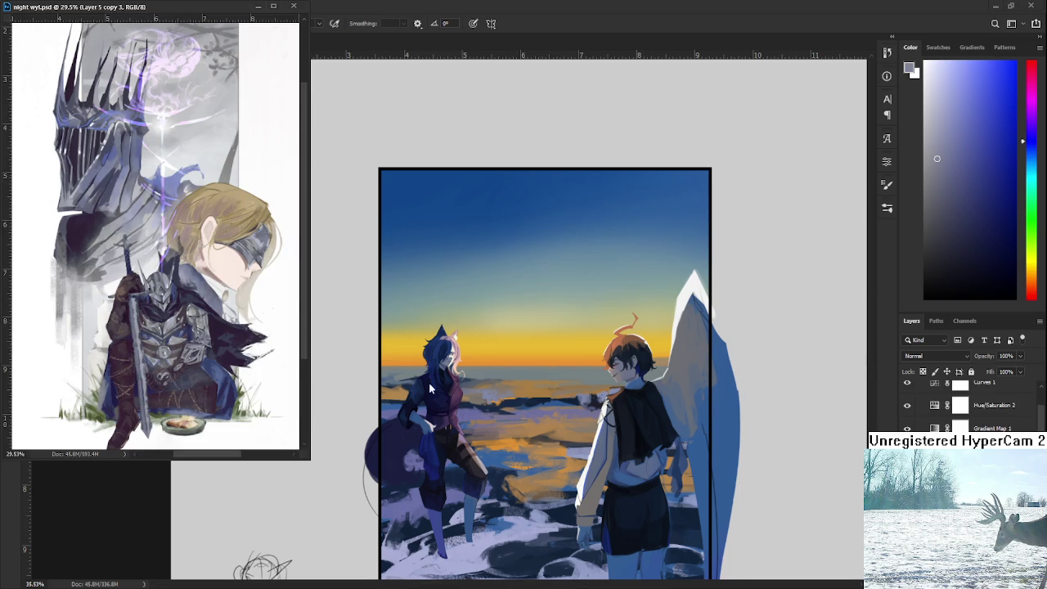
Step: Sample blue-grey, brown-orange, dark orange, purple and pink tones from the shore and sunset
mouse_move(547, 349)
left_mouse_down()
mouse_move(512, 388)
mouse_move(520, 389)
left_mouse_up()
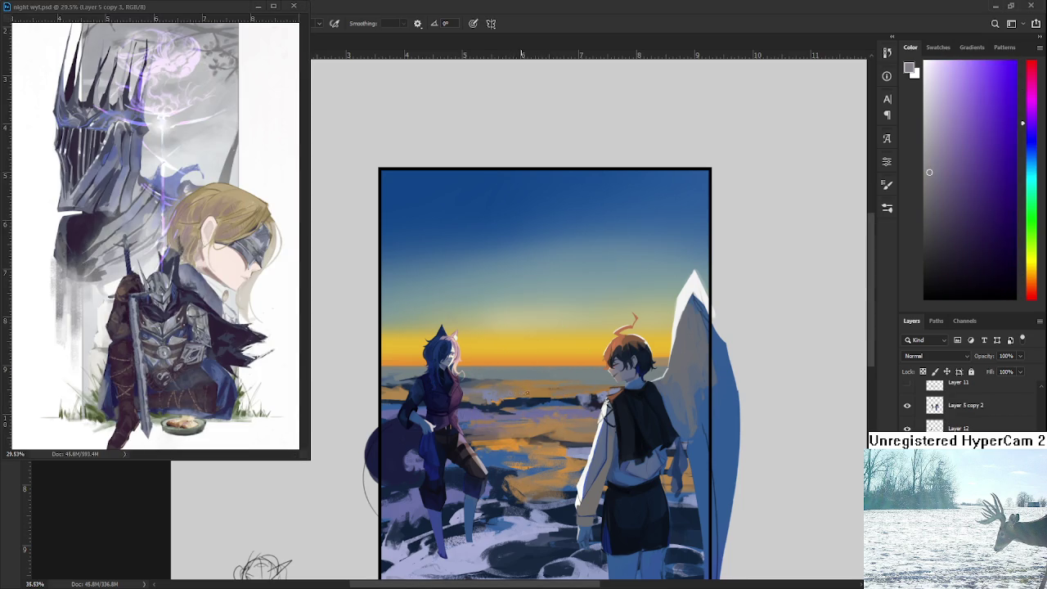
left_click(524, 388)
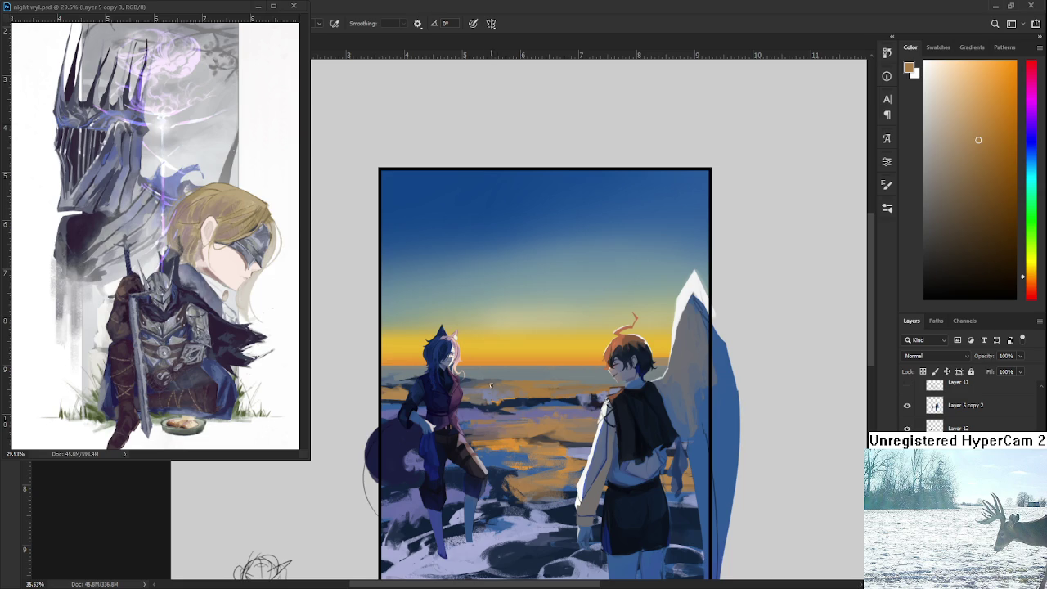
left_click(486, 397, "alt")
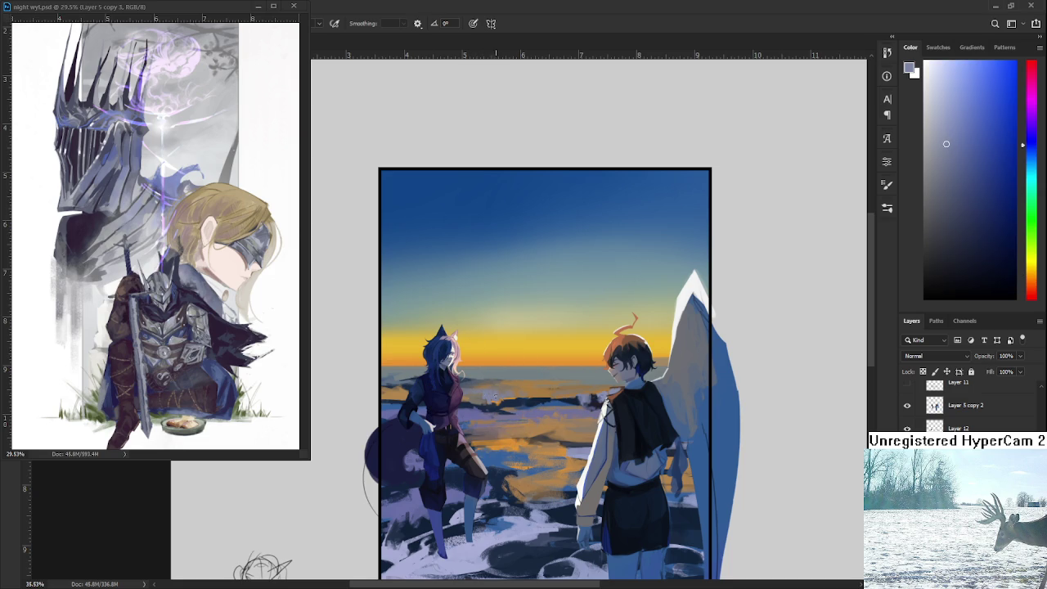
left_click(489, 397, "alt")
left_click(480, 397, "alt")
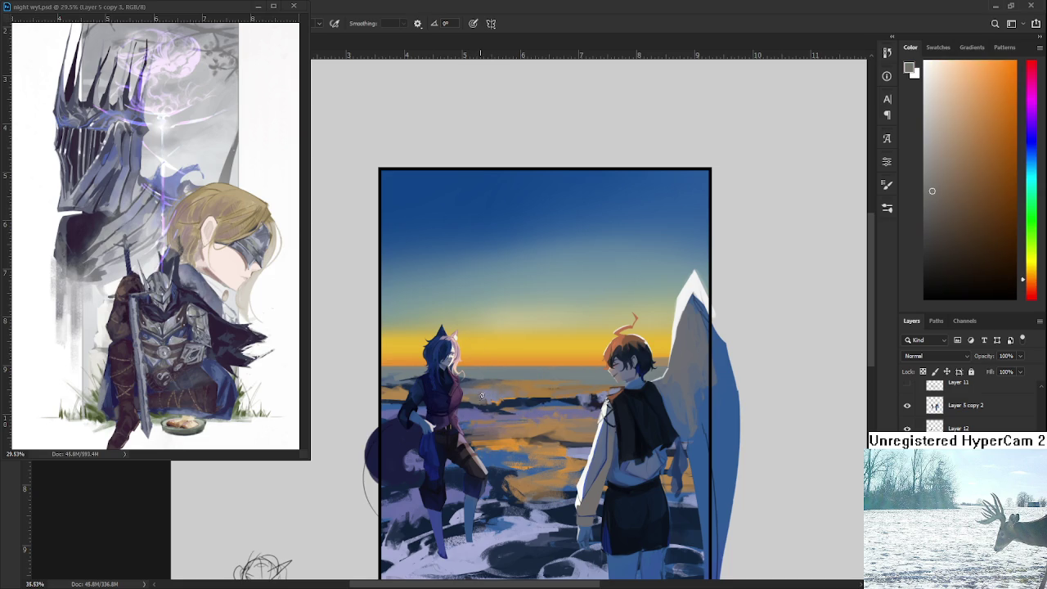
left_click(484, 396, "alt")
left_click(478, 397, "alt")
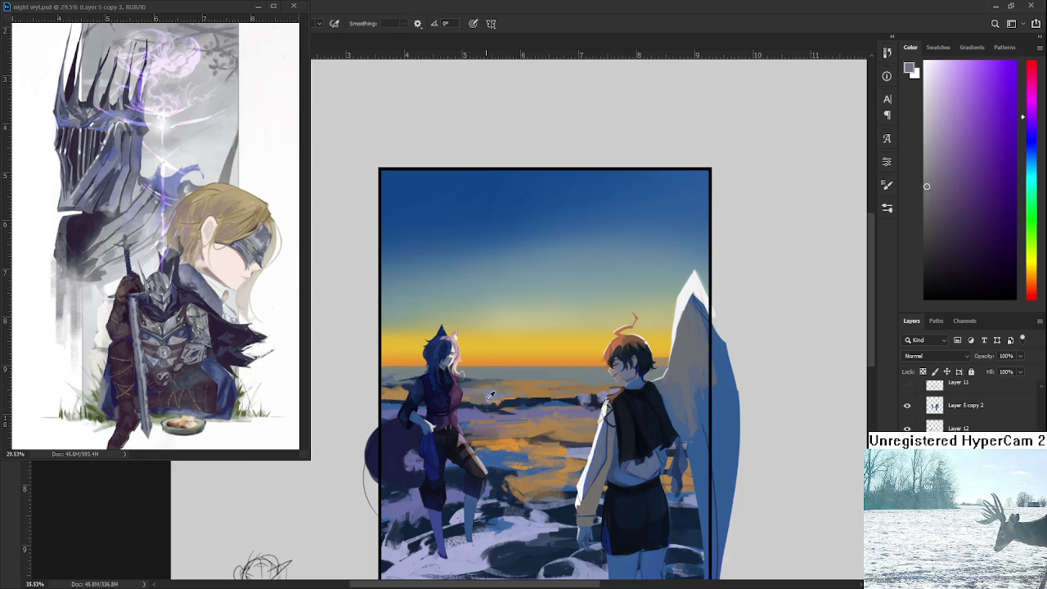
left_click(489, 395, "alt")
left_click(490, 395, "alt")
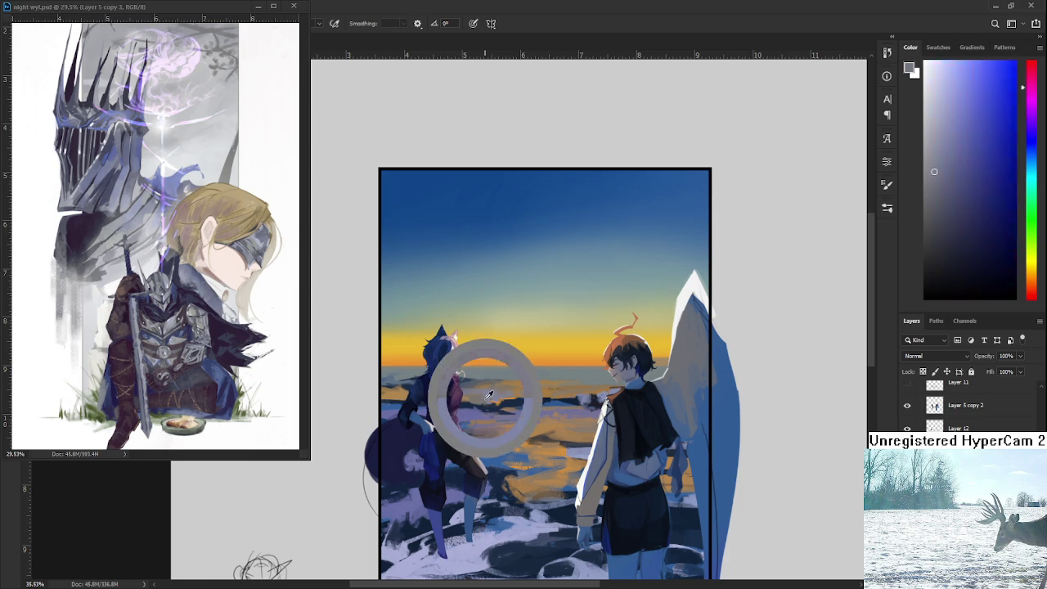
Step: Try several blues and greyish purples, settling on a brownish orange as the painting colour
left_click(489, 396, "alt")
left_click(479, 396, "alt")
left_click(487, 394, "alt")
left_click(495, 394, "alt")
left_click(514, 392, "alt")
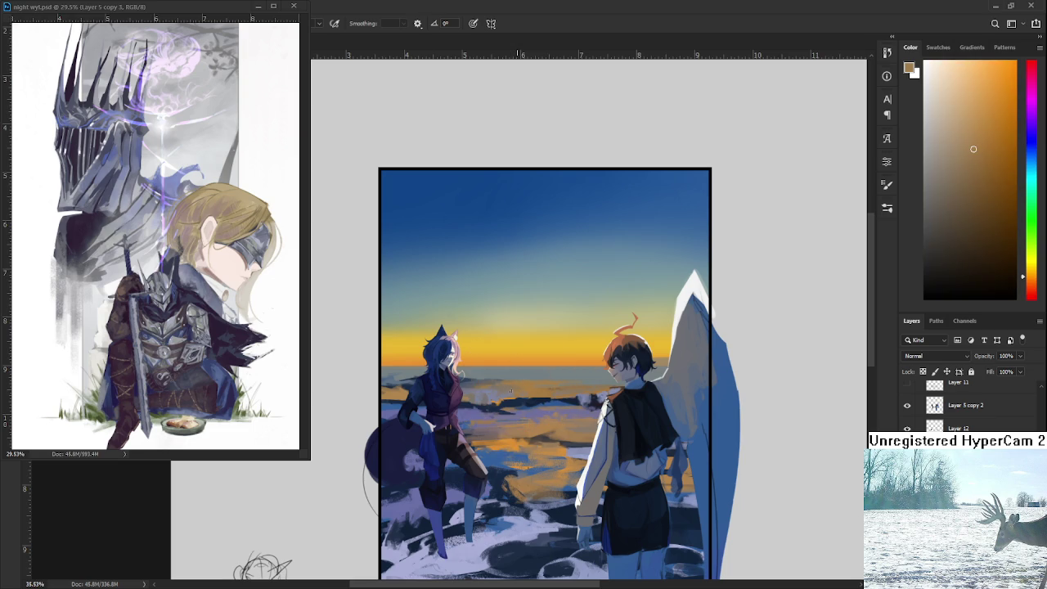
left_click(513, 391, "alt")
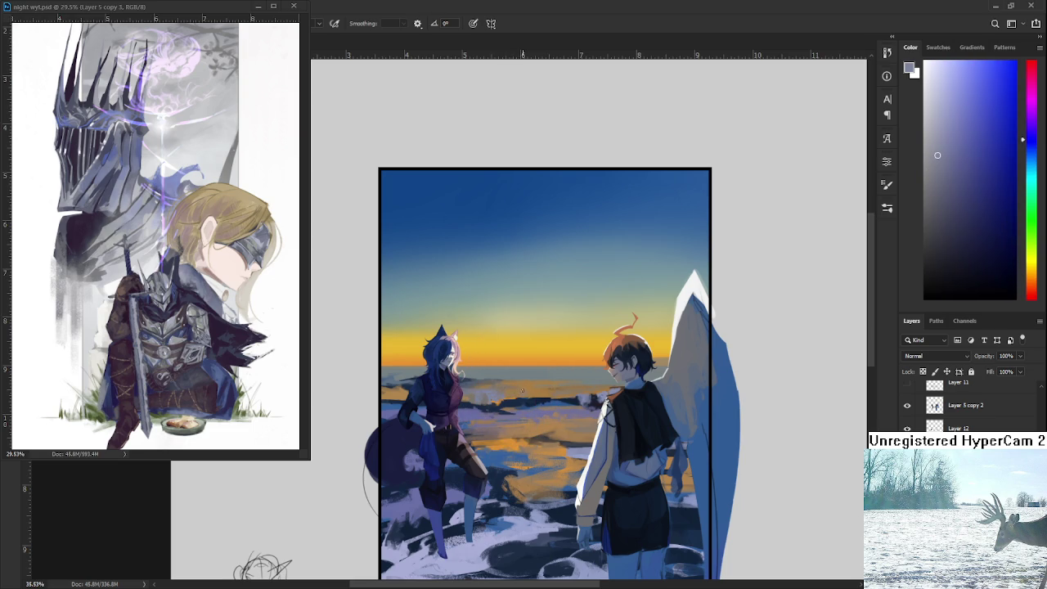
left_click(527, 352, "alt")
left_click(540, 388, "alt")
left_click(540, 388, "alt")
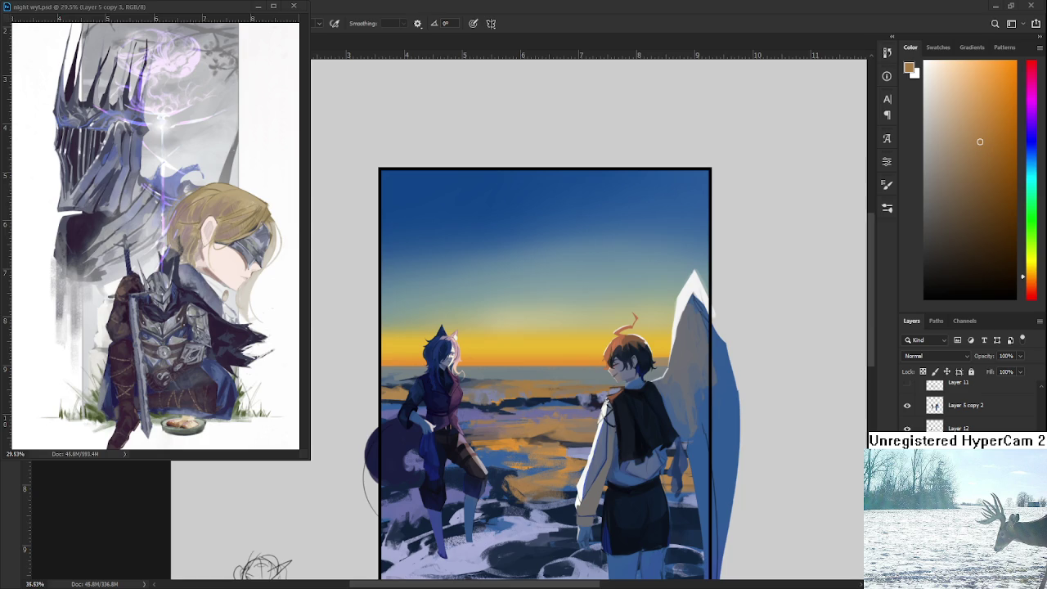
Step: Close the night wyl.psd reference and open Raid.psd from the Home screen's recent files
left_click(258, 5)
left_click(13, 24)
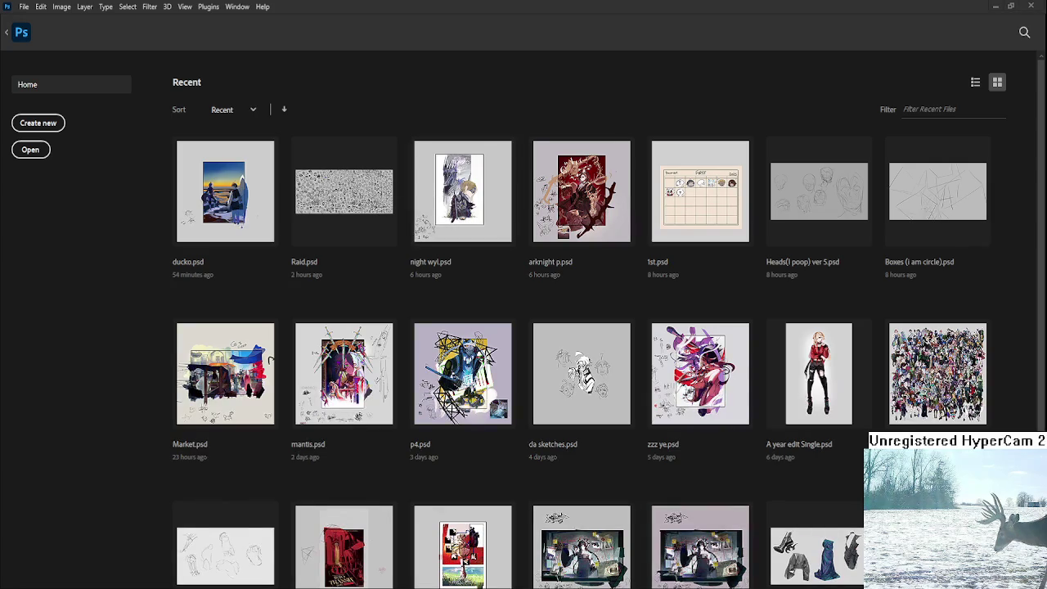
left_click(343, 192)
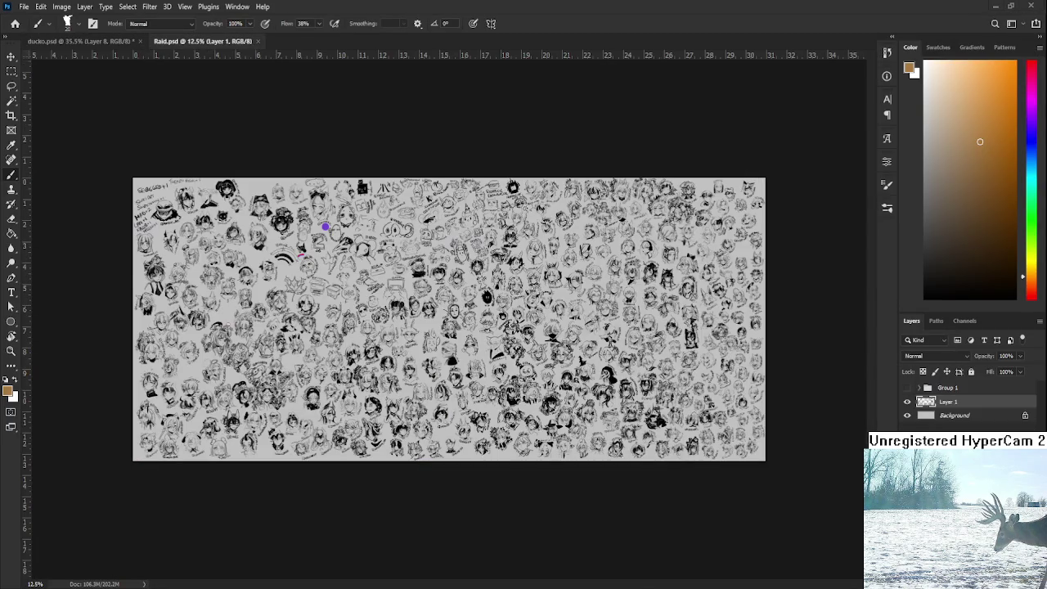
scroll(598, 417, "up", 2)
scroll(598, 417, "up", 2)
scroll(598, 417, "up", 2)
scroll(598, 417, "up", 1)
Step: Zoom in and pan across the sketched character heads in Raid.psd
mouse_move(598, 417)
left_mouse_down()
mouse_move(580, 373)
mouse_move(334, 353)
left_mouse_up()
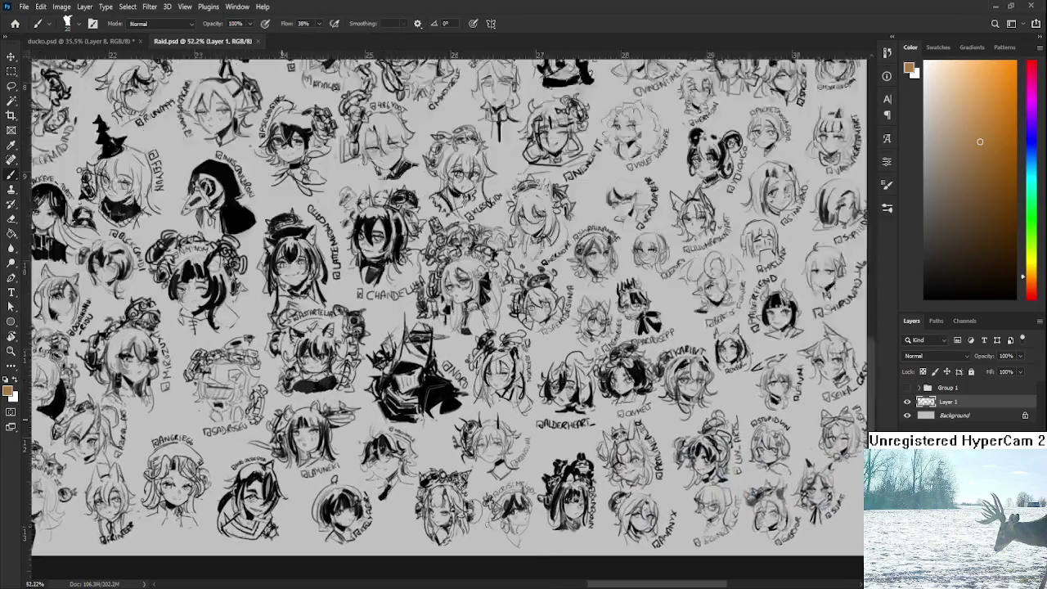
mouse_move(460, 475)
left_mouse_down()
mouse_move(559, 446)
mouse_move(449, 467)
mouse_move(433, 438)
mouse_move(635, 451)
mouse_move(577, 412)
mouse_move(552, 484)
mouse_move(637, 470)
left_mouse_up()
scroll(617, 427, "down", 3)
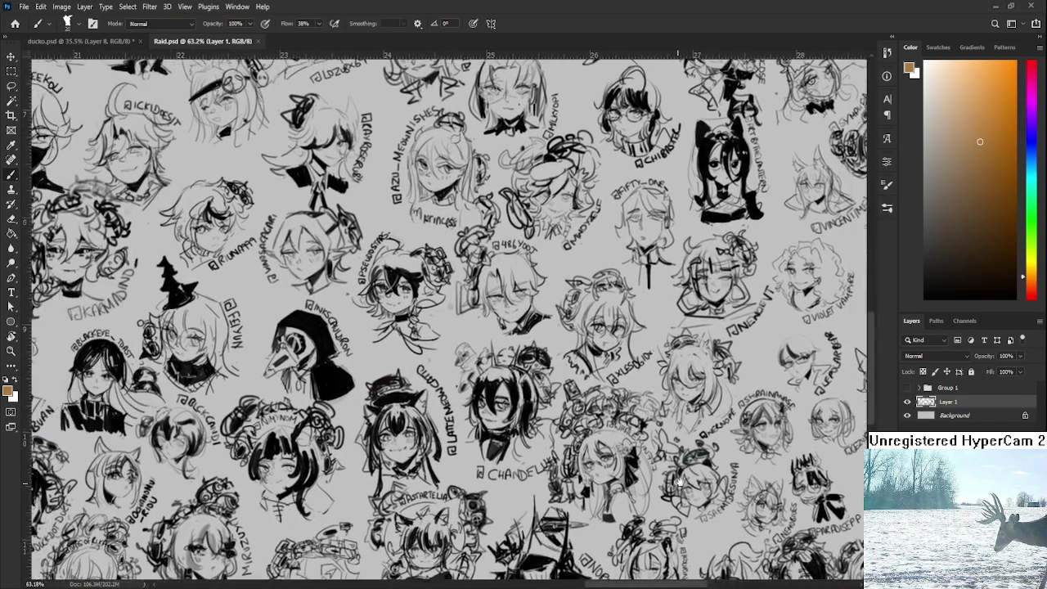
scroll(521, 440, "down", 2)
scroll(521, 437, "down", 1)
scroll(521, 437, "left", 3)
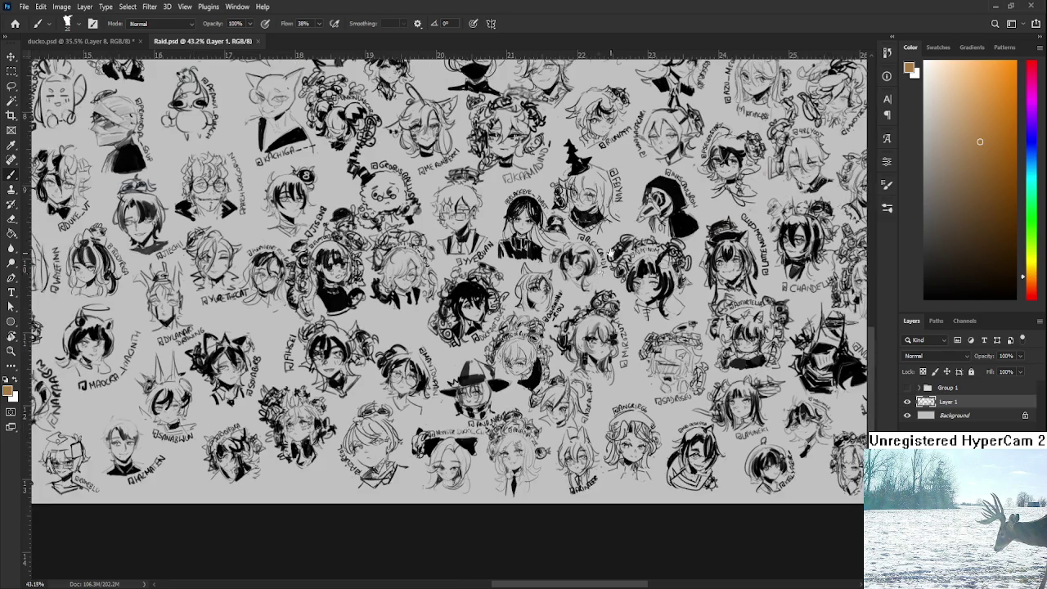
Step: Pan to the top edge and top-left corner of the sketch wall
left_click_drag(609, 254, 521, 482)
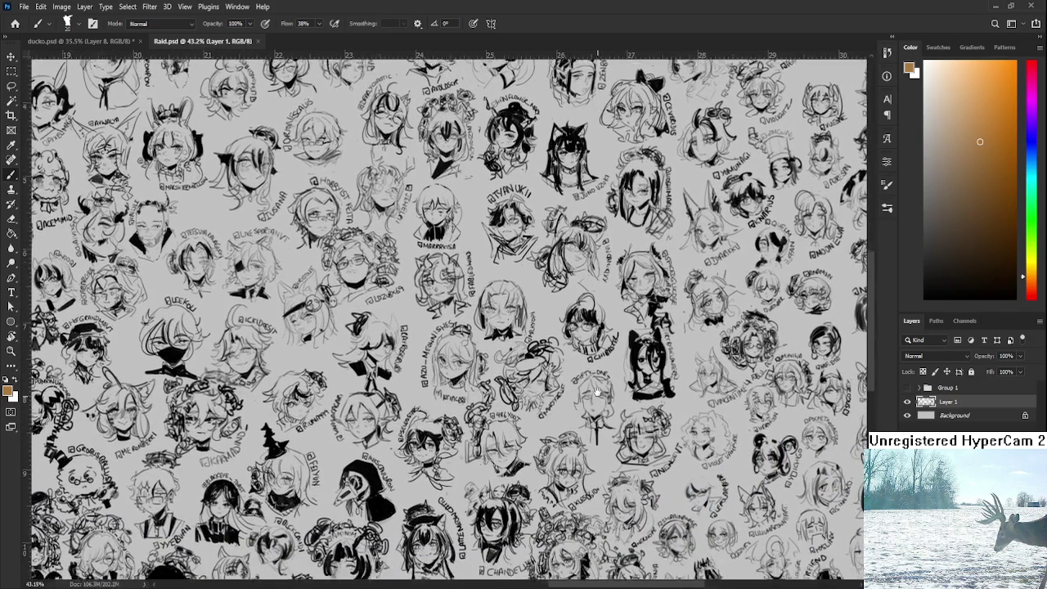
left_click_drag(597, 391, 591, 394)
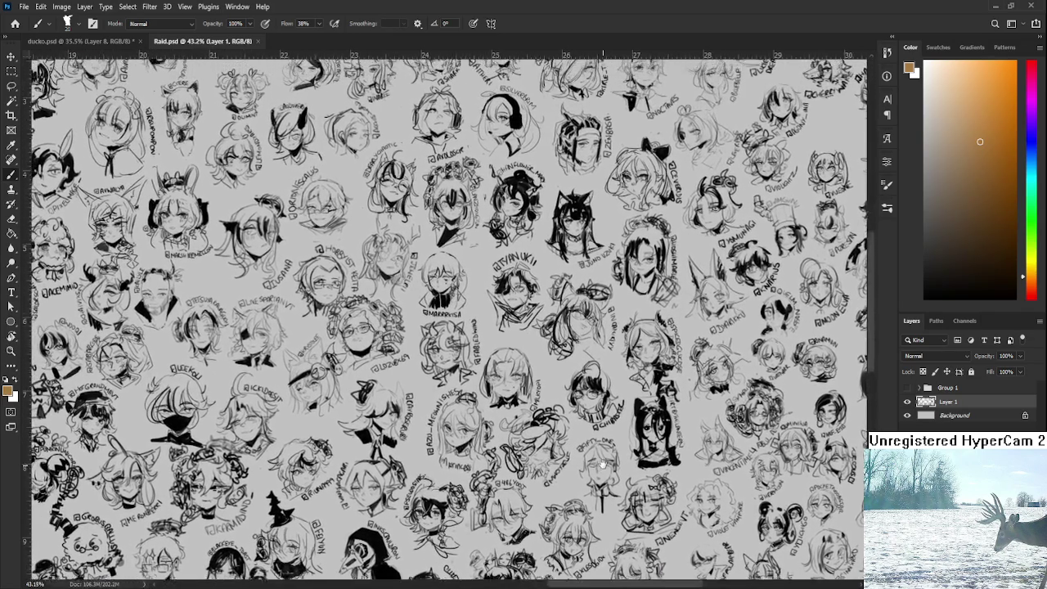
left_click_drag(602, 464, 634, 531)
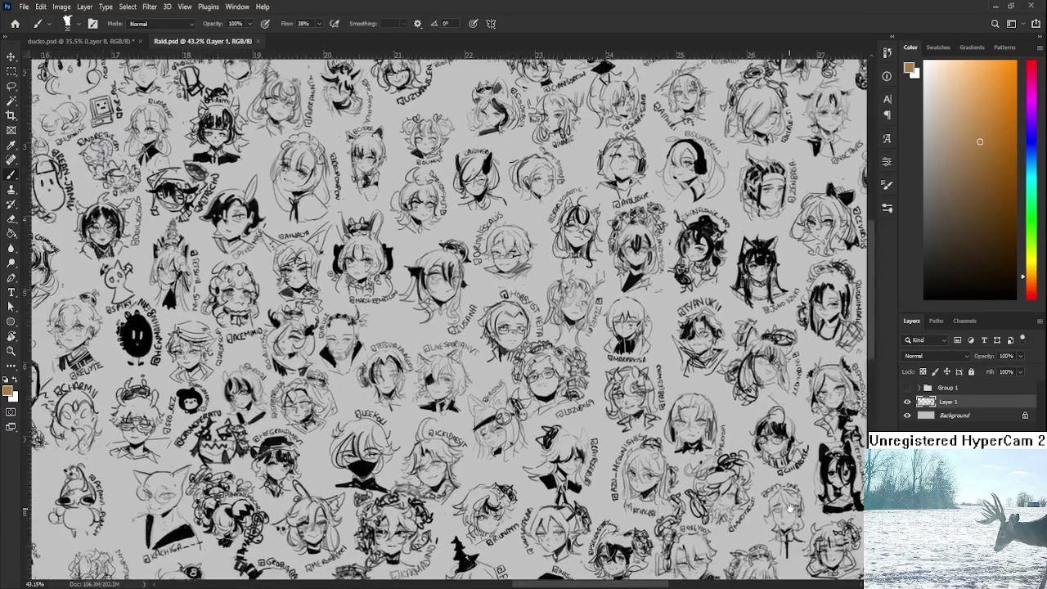
mouse_move(733, 533)
left_mouse_down()
mouse_move(710, 514)
mouse_move(574, 198)
left_mouse_up()
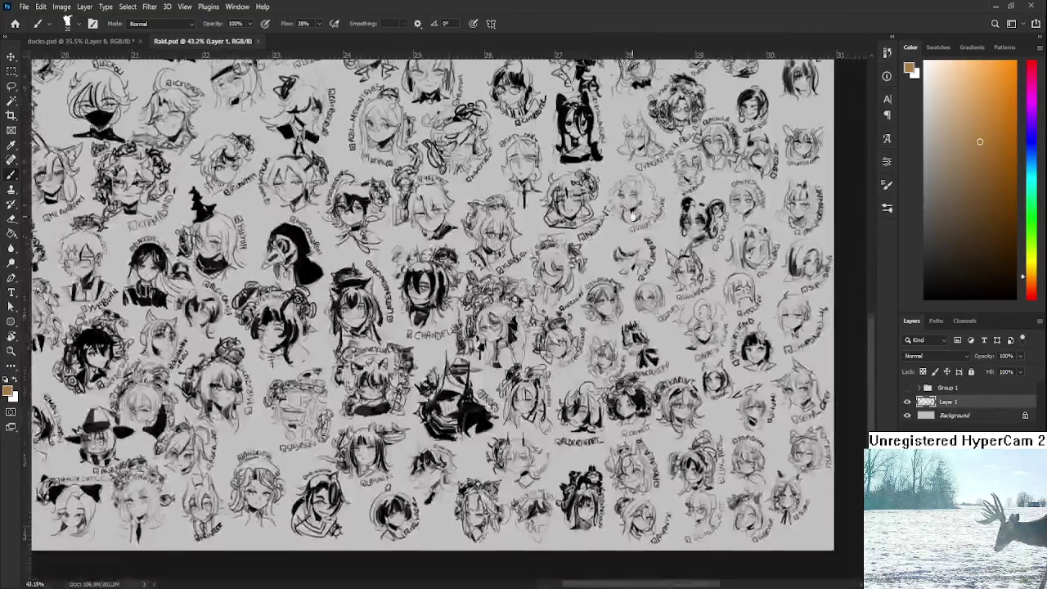
mouse_move(575, 198)
left_mouse_down()
mouse_move(609, 131)
mouse_move(599, 143)
left_mouse_up()
scroll(646, 290, "down", 5)
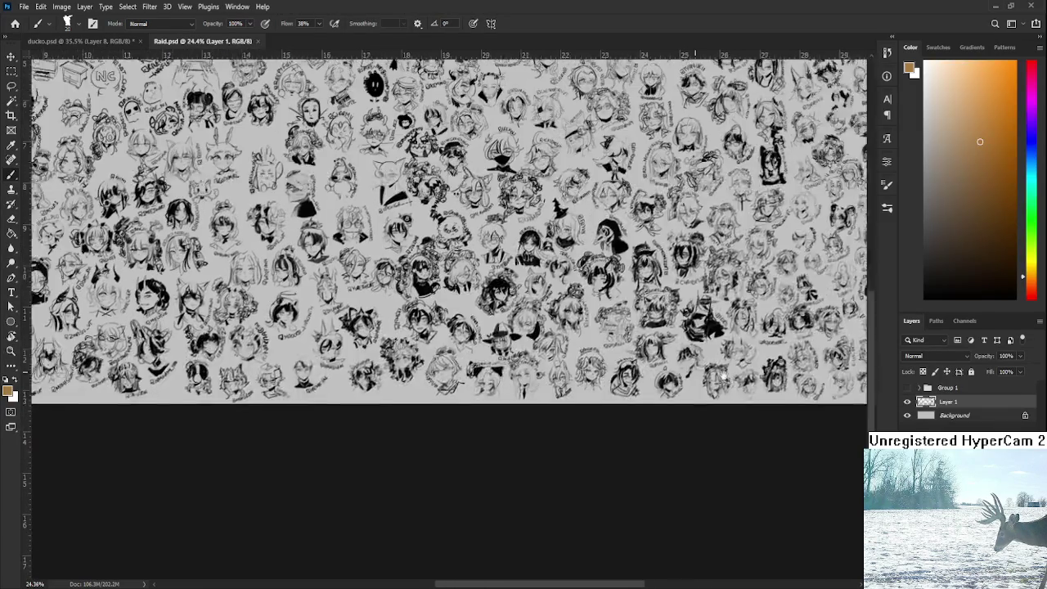
left_click_drag(723, 378, 628, 339)
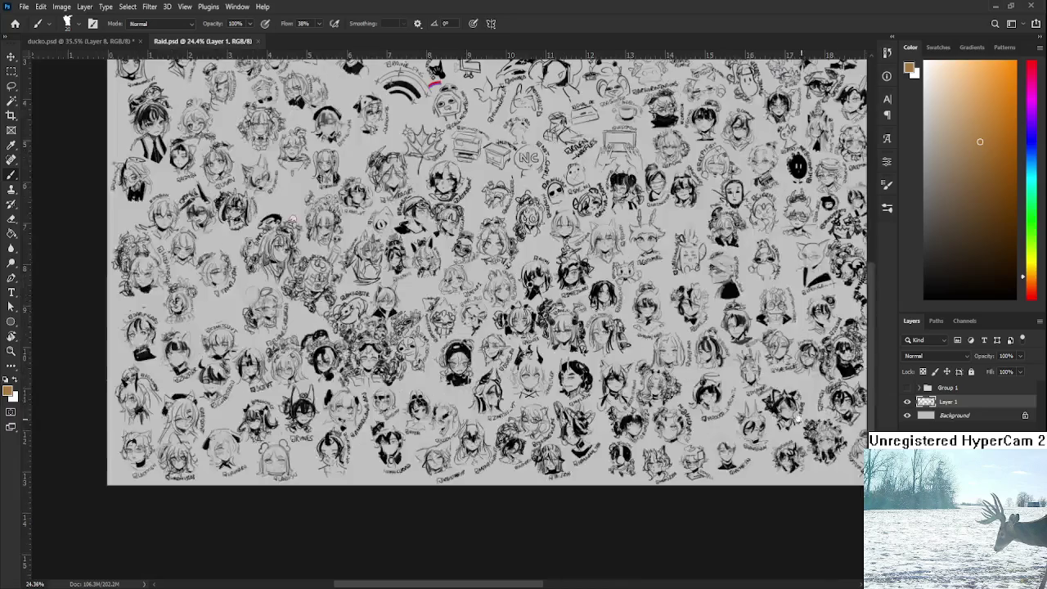
scroll(628, 337, "up", 2)
scroll(605, 327, "up", 2)
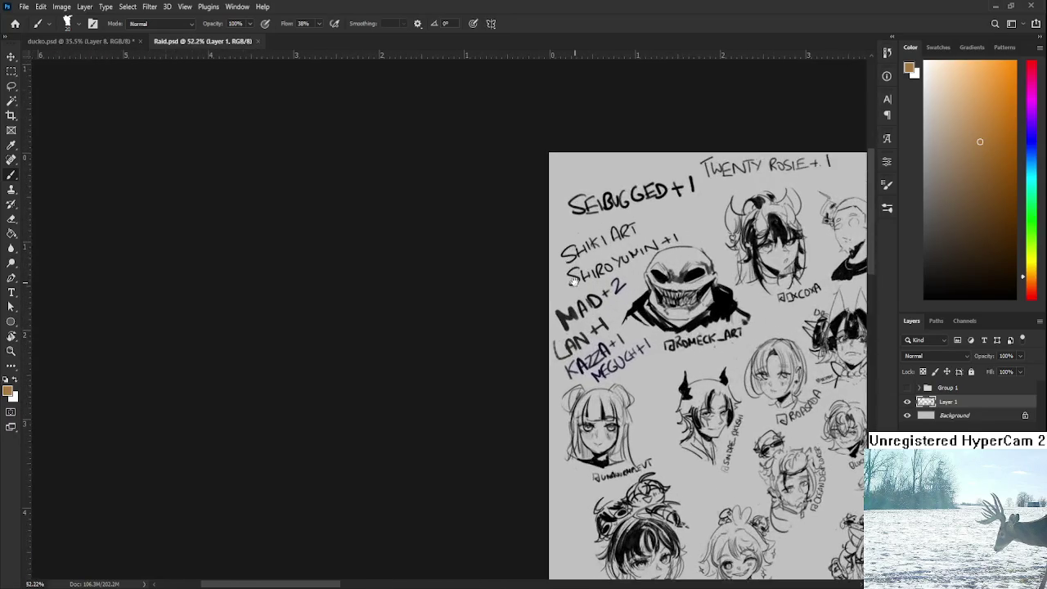
Step: Hand-letter 'IKOU+1' in orange above SEIBUGGED+1 at the top-left of the wall
scroll(580, 319, "up", 2)
scroll(557, 309, "up", 2)
mouse_move(545, 305)
left_mouse_down()
mouse_move(546, 291)
mouse_move(544, 311)
mouse_move(583, 306)
left_mouse_up()
mouse_move(563, 298)
left_mouse_down()
mouse_move(651, 281)
mouse_move(636, 304)
left_mouse_up()
key("ctrl+z")
left_click_drag(664, 275, 665, 296)
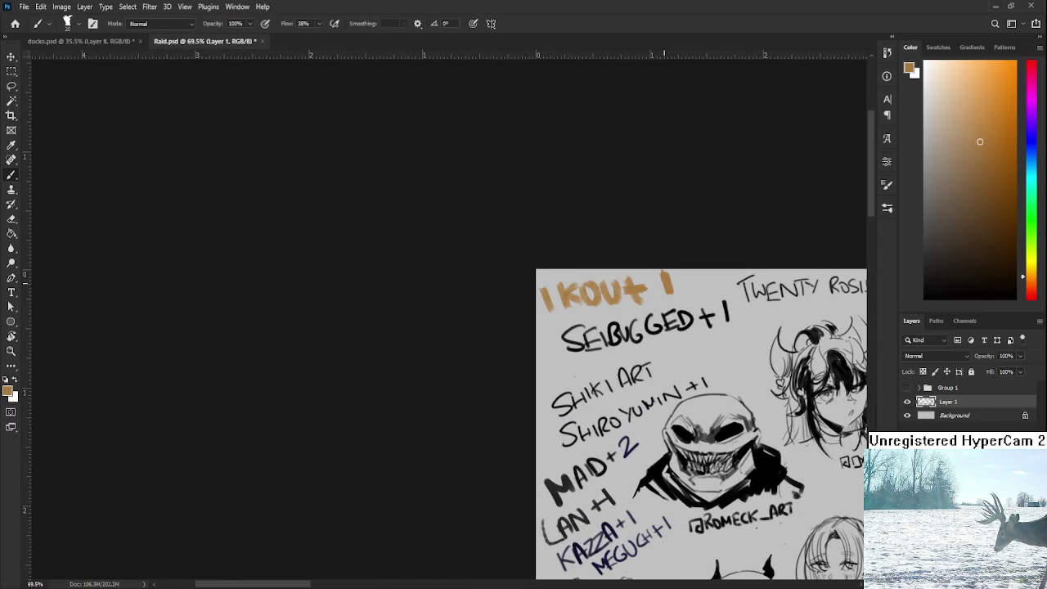
Step: Drag the lavender-haired girl painting into the Raid.psd sheet
scroll(677, 293, "down", 5)
scroll(299, 205, "down", 2)
scroll(234, 159, "up", 2)
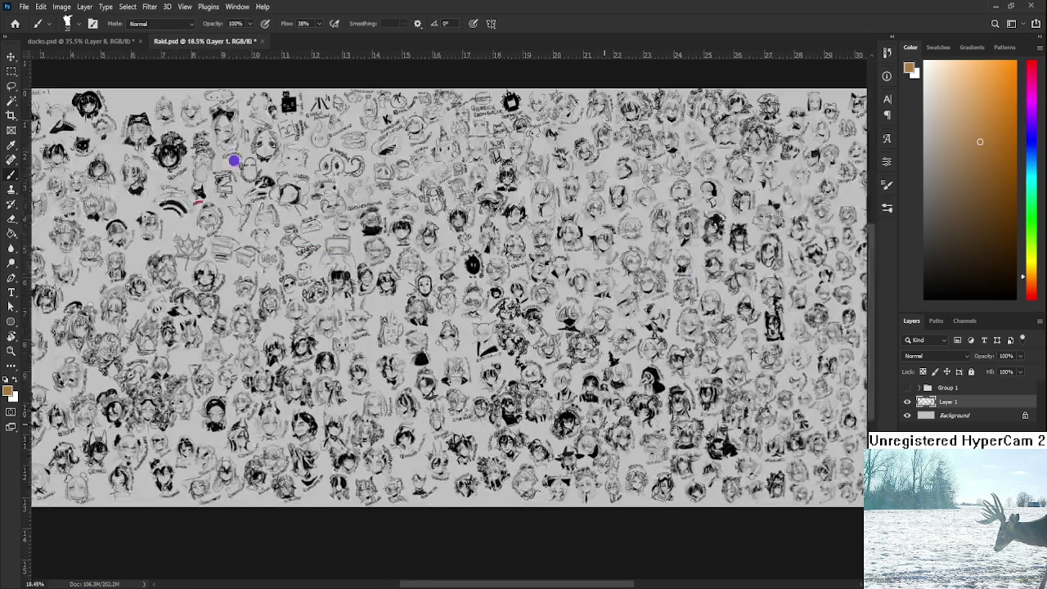
scroll(156, 105, "up", 2)
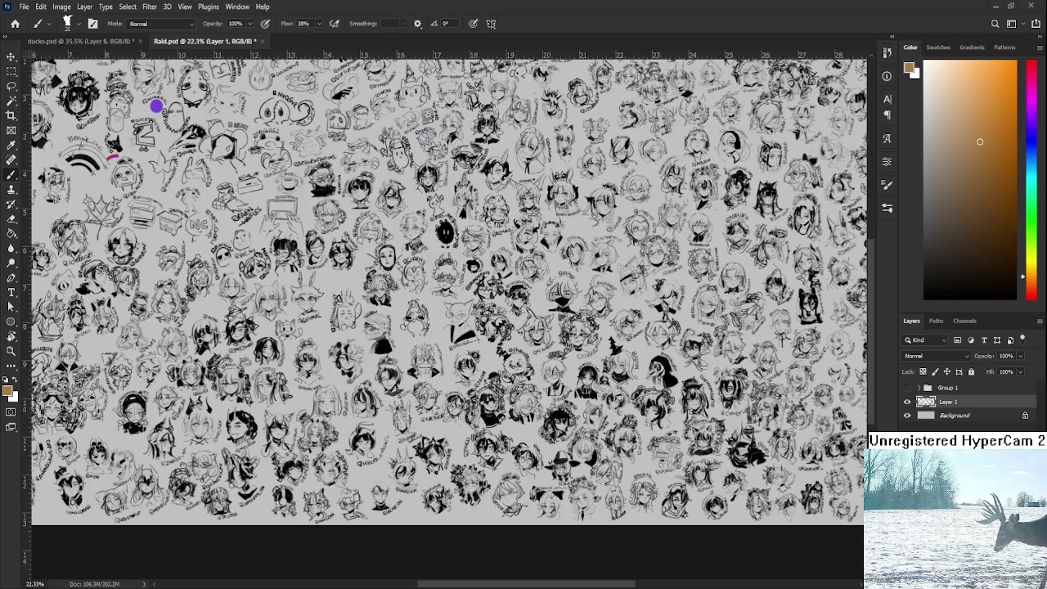
left_click_drag(859, 336, 587, 336)
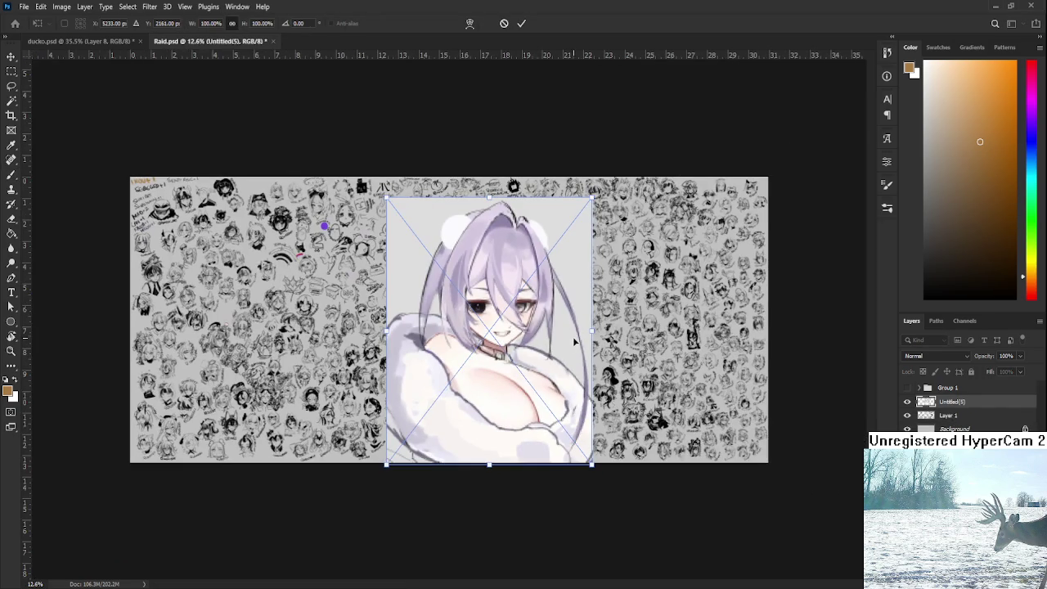
Step: Scale the placed lavender-haired girl down into the wall's centre, commit it, and switch to the Brush
mouse_move(524, 327)
left_mouse_down()
mouse_move(455, 352)
mouse_move(505, 317)
left_mouse_up()
left_click_drag(573, 325, 502, 344)
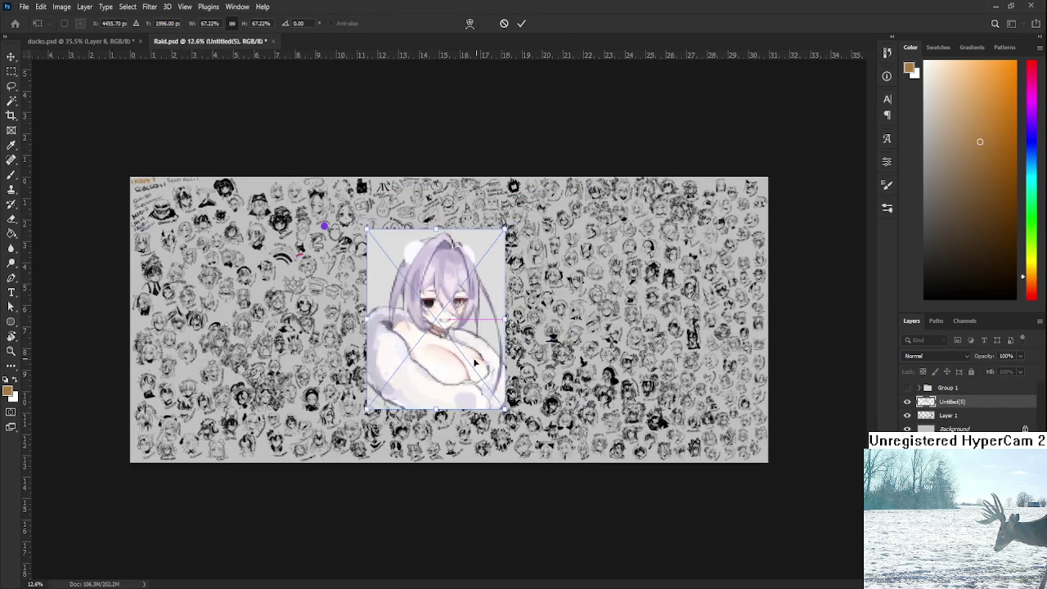
left_click_drag(439, 370, 504, 350)
key("Return")
key("b")
scroll(524, 311, "up", 2)
scroll(524, 311, "up", 2)
scroll(523, 311, "up", 2)
scroll(537, 304, "down", 1)
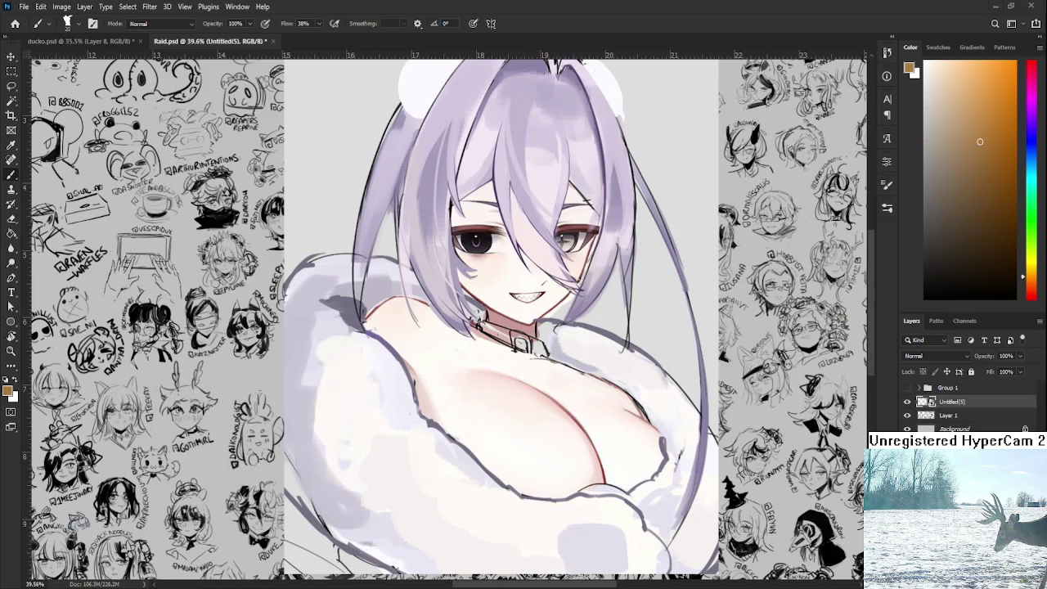
Step: Review the lavender-haired girl painting at several zooms, then delete its layer Untitled(5)
scroll(534, 327, "up", 5)
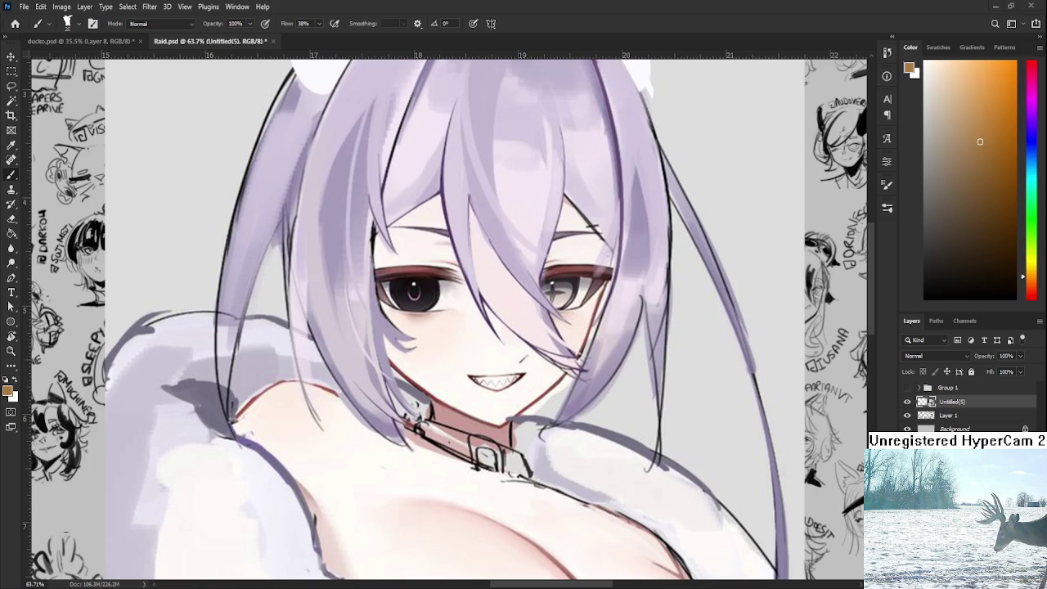
scroll(591, 354, "down", 5)
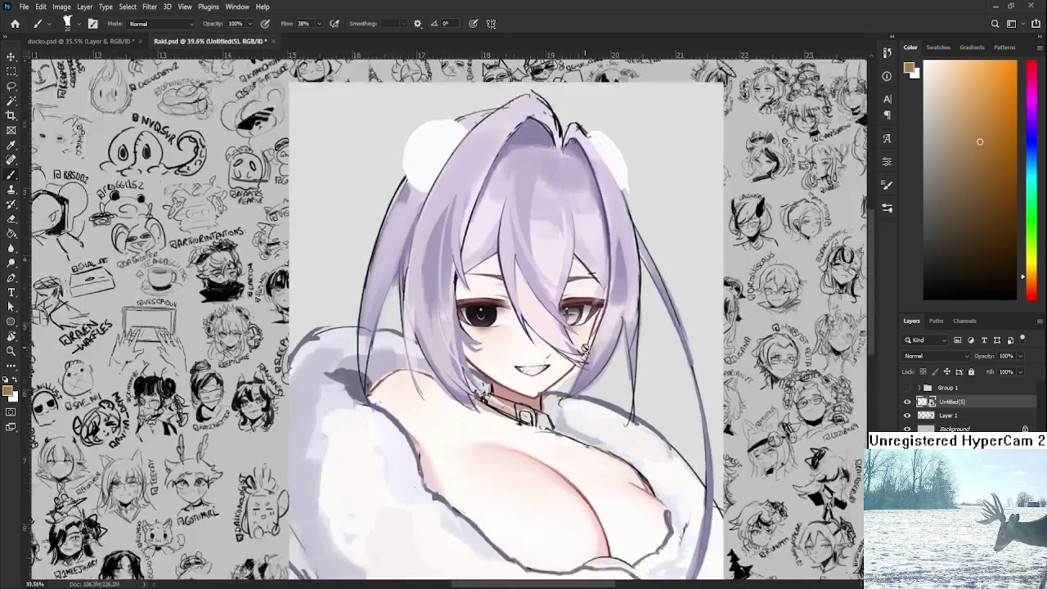
scroll(534, 319, "up", 3)
mouse_move(534, 319)
left_mouse_down()
mouse_move(581, 340)
mouse_move(524, 355)
left_mouse_up()
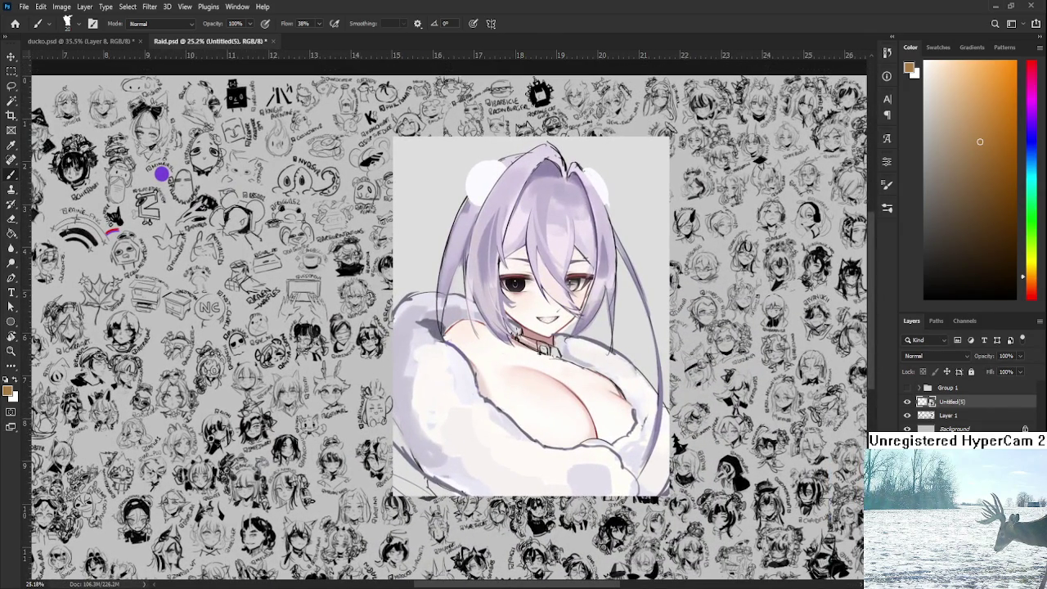
scroll(595, 398, "up", 1)
scroll(594, 397, "up", 2)
scroll(595, 398, "down", 1)
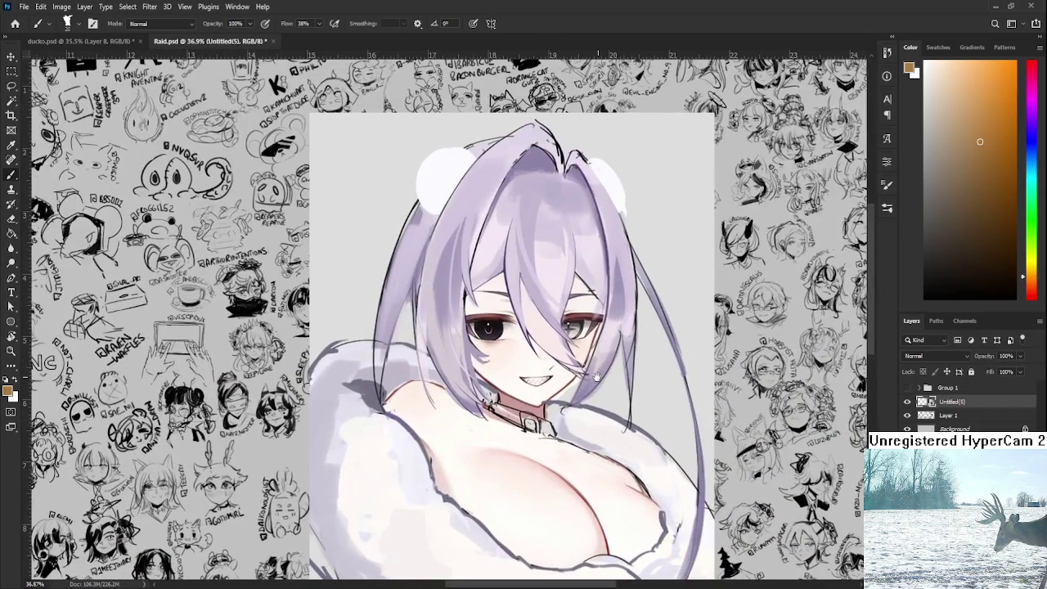
scroll(595, 397, "up", 2)
scroll(573, 344, "up", 1)
scroll(544, 246, "up", 1)
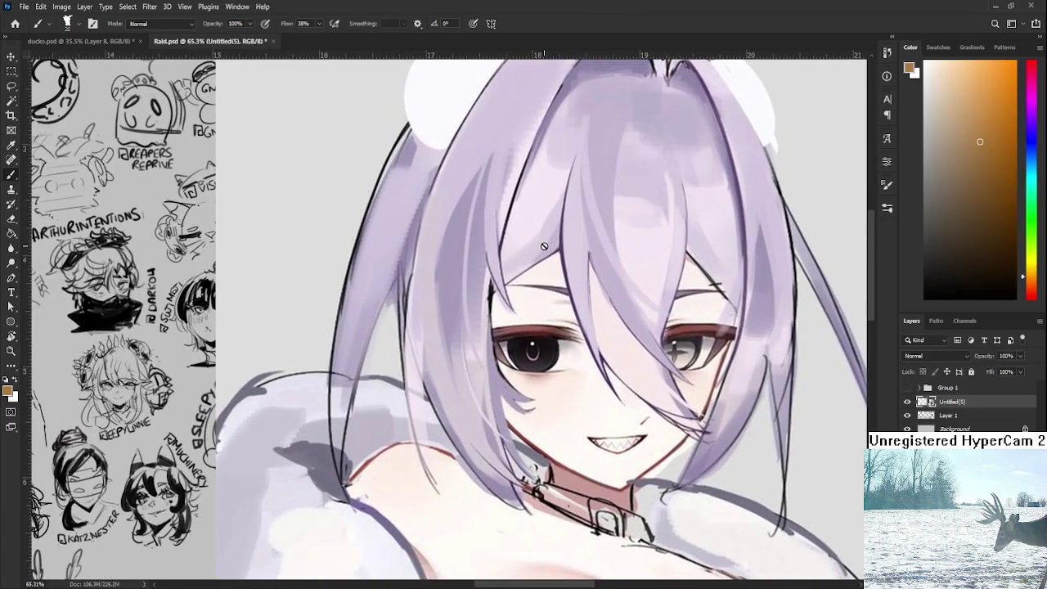
scroll(544, 246, "down", 3)
scroll(218, 178, "down", 4)
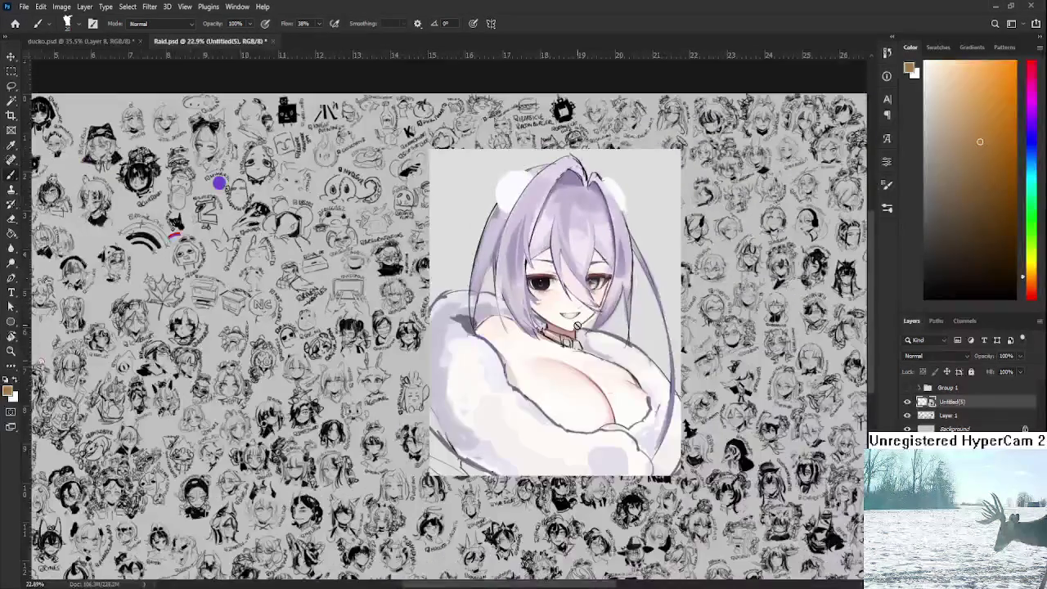
left_click_drag(217, 177, 194, 143)
key("Delete")
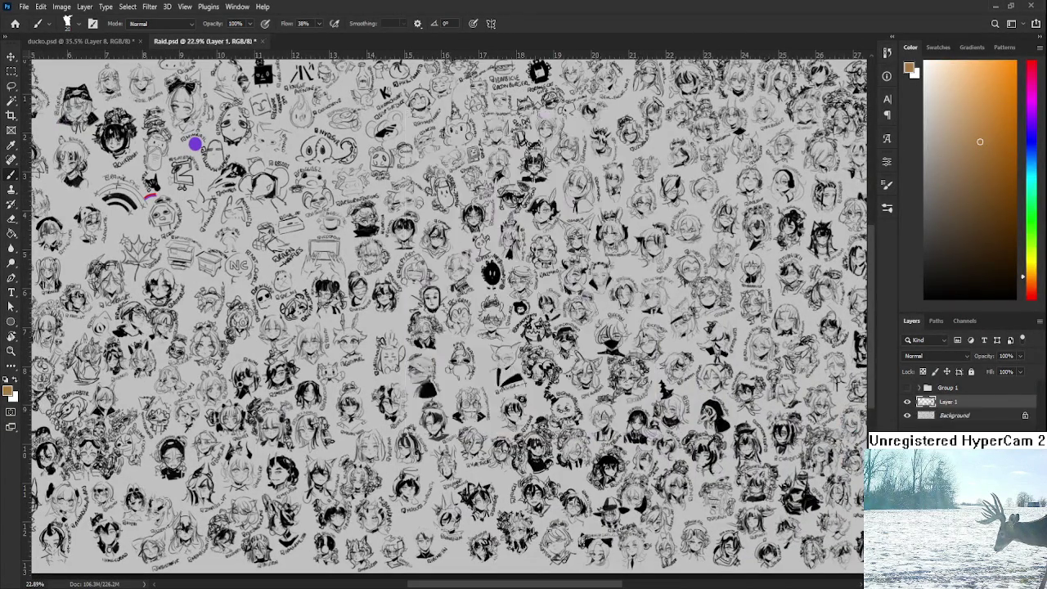
Step: Close Raid.psd to return to the ducko.psd sunset painting
scroll(326, 349, "down", 1)
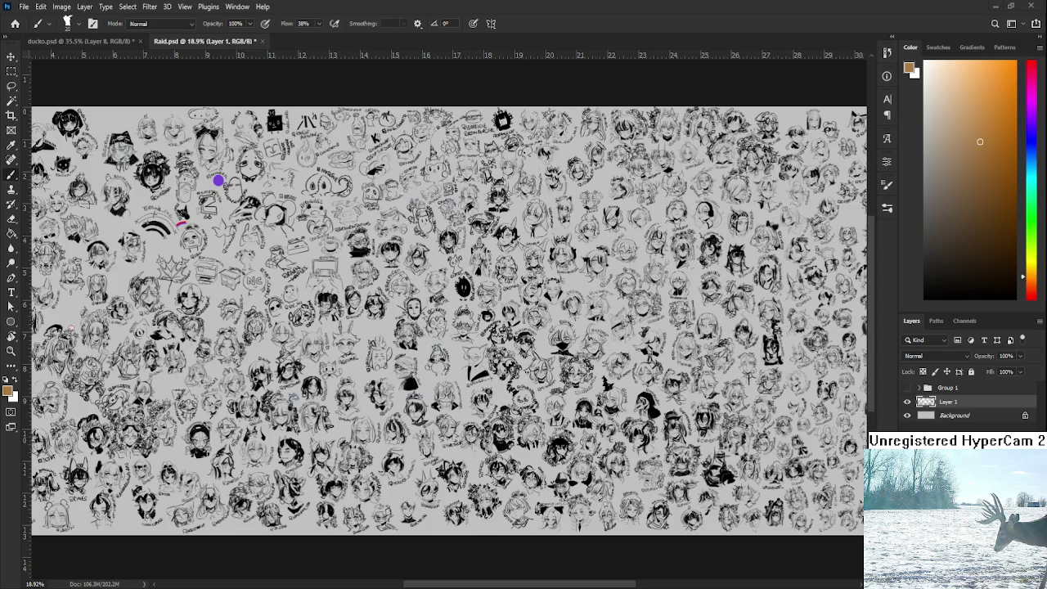
left_click(263, 41)
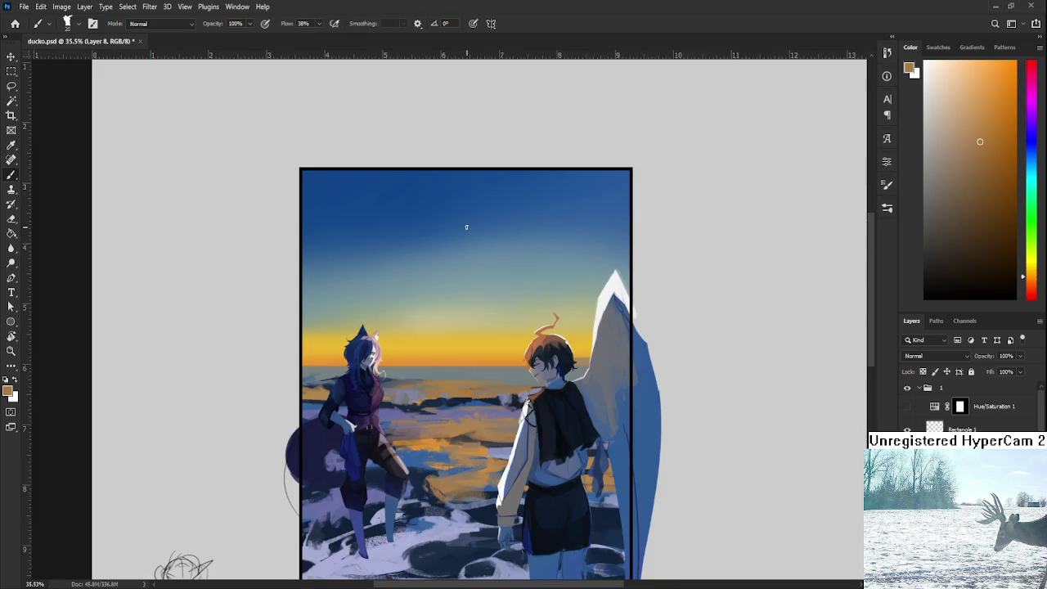
Step: Float the night wyl.psd knight reference in its own window beside ducko.psd
scroll(466, 227, "up", 2)
left_click_drag(631, 583, 592, 584)
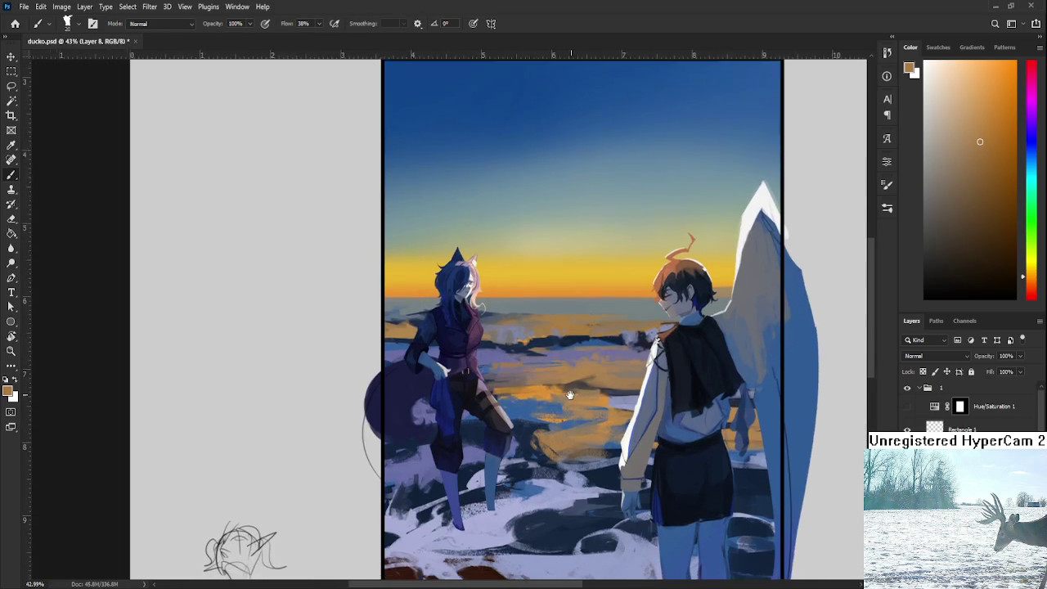
key("ctrl+Tab")
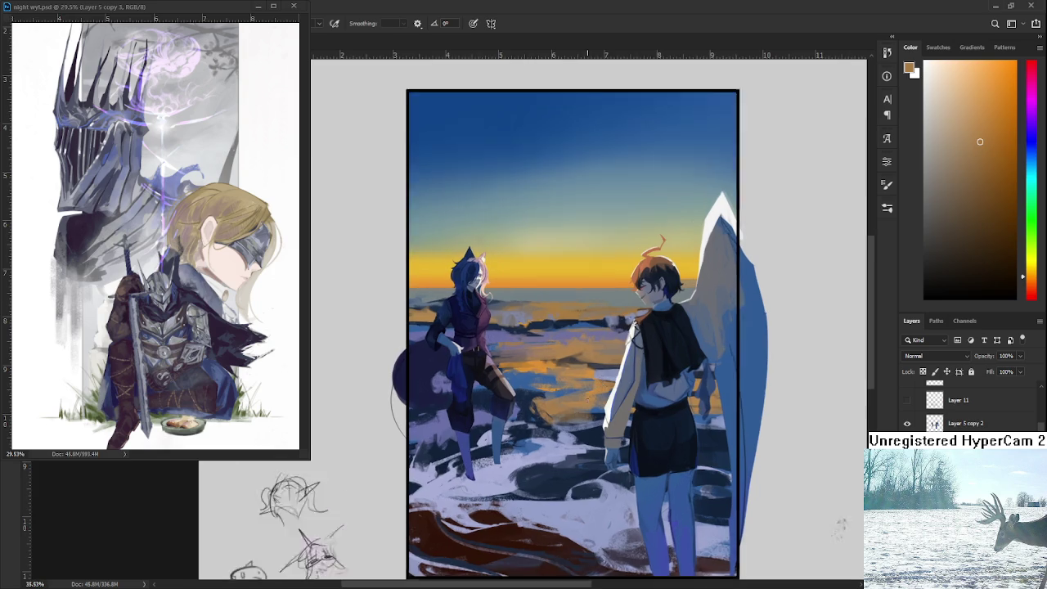
left_click_drag(573, 409, 567, 421)
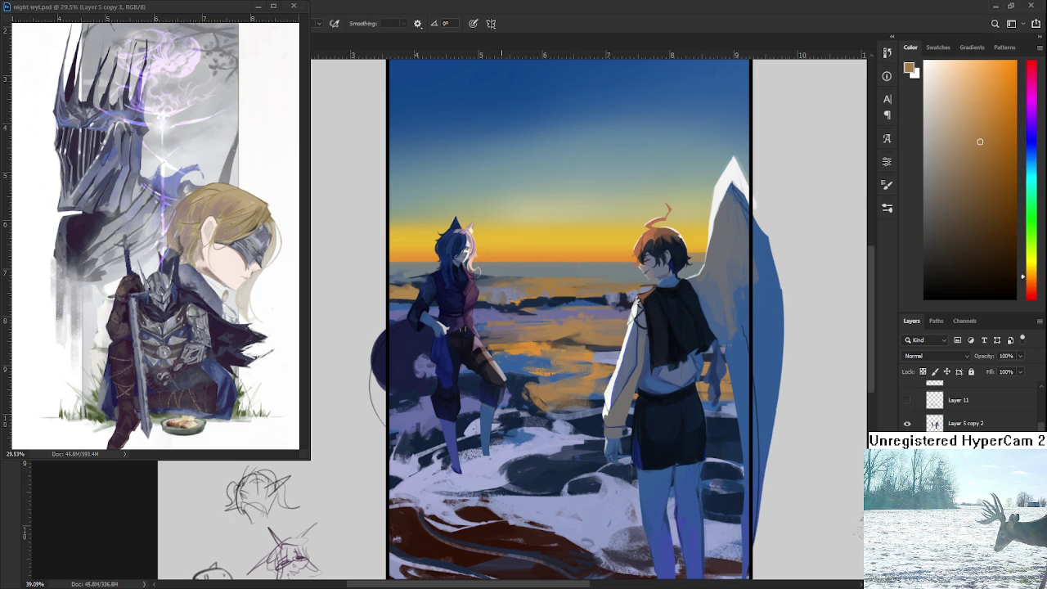
Step: Sample a muted brown, then a muted blue-purple, then an orange-brown from the painting
scroll(477, 327, "up", 2, "alt")
left_click(528, 303, "alt")
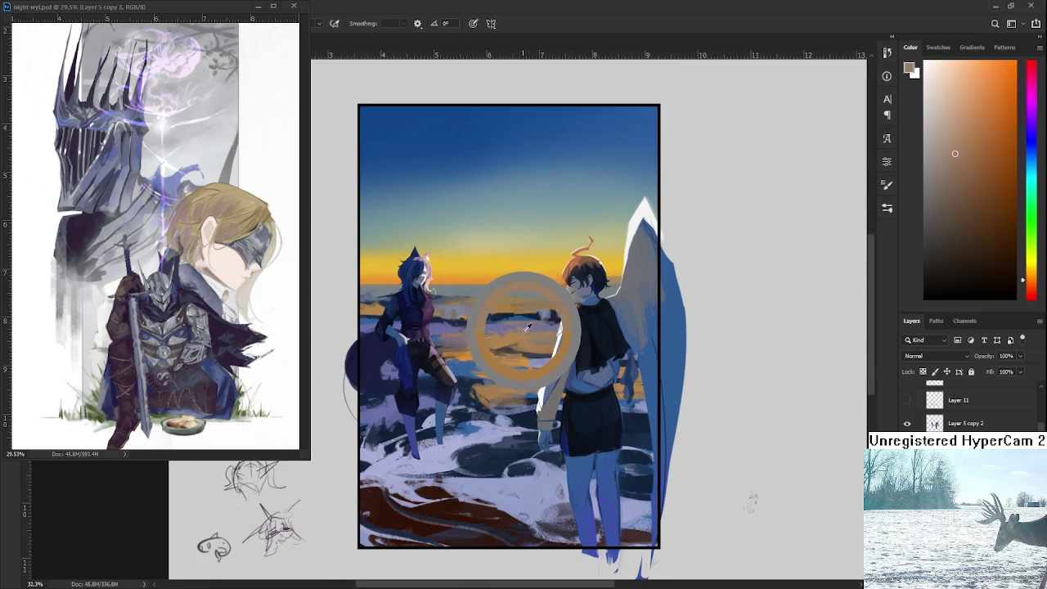
left_click(530, 325, "alt")
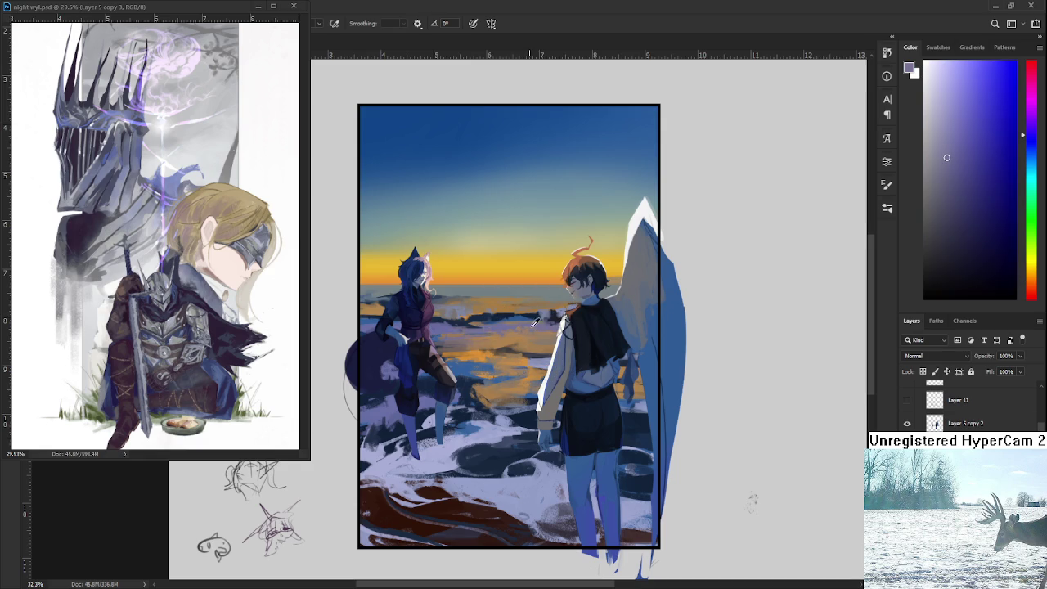
left_click(528, 322, "alt")
left_click(540, 326, "alt")
left_click(512, 392, "alt")
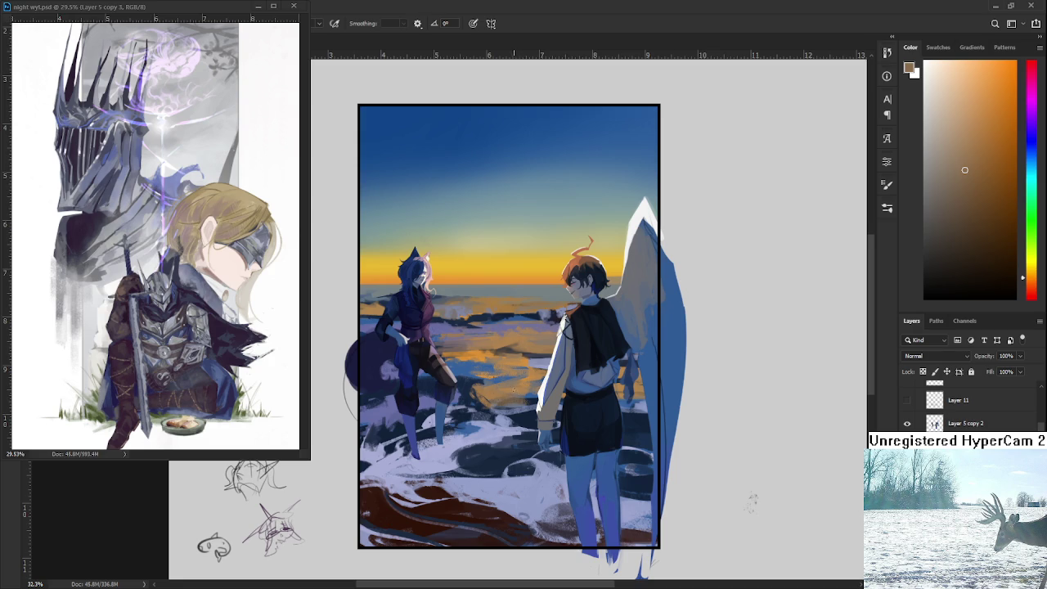
Step: Alternate sampling blues and oranges from the shore water, ending on a warm orange
left_click(509, 388, "alt")
left_click(529, 392, "alt")
left_click(528, 392, "alt")
left_click(532, 393, "alt")
left_click(512, 396, "alt")
left_click(532, 393, "alt")
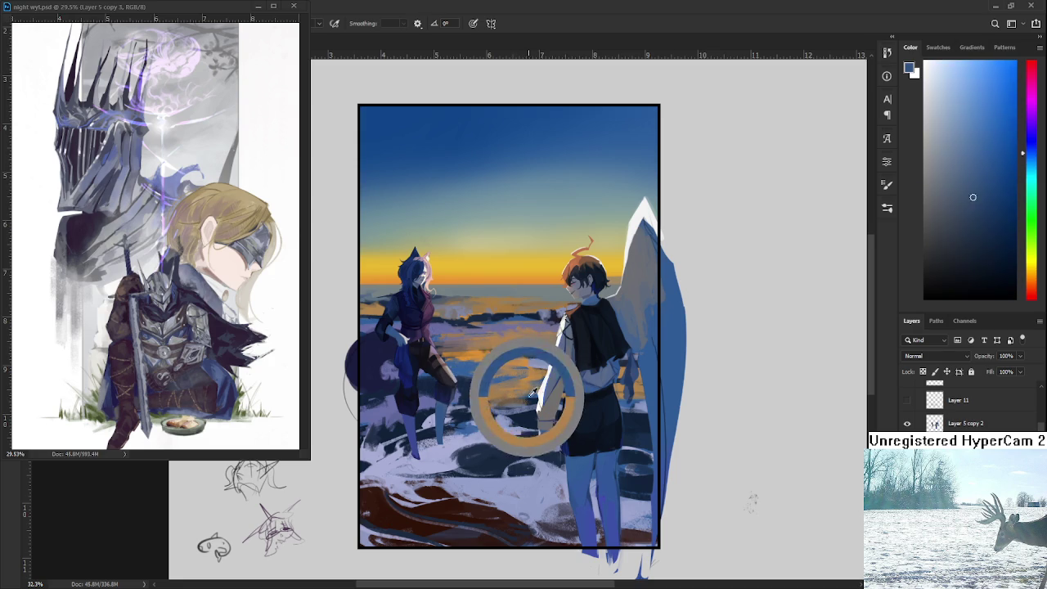
left_click(512, 395, "alt")
left_click(517, 391, "alt")
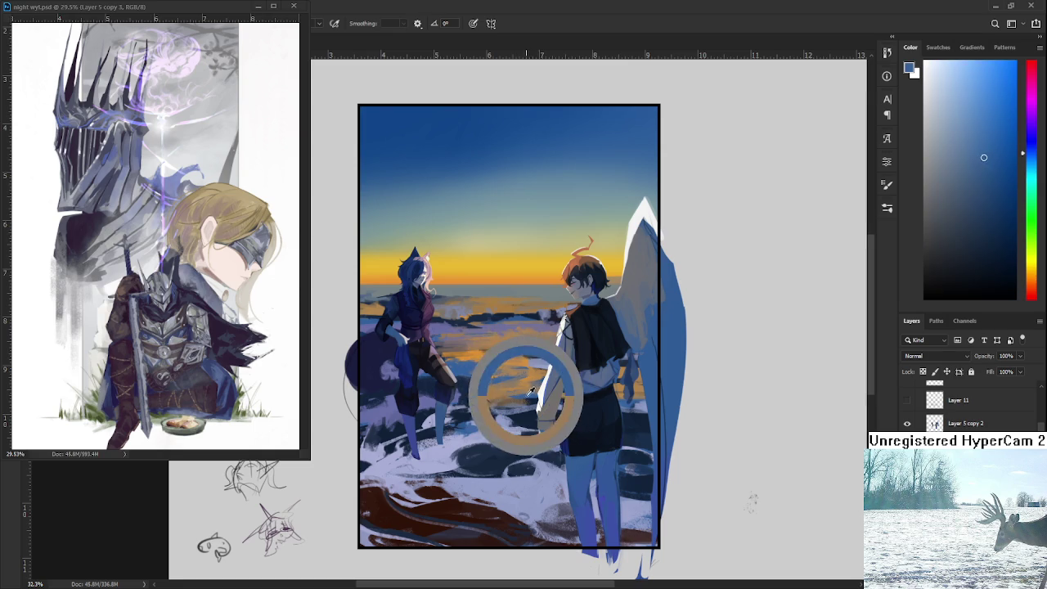
left_click(513, 392, "alt")
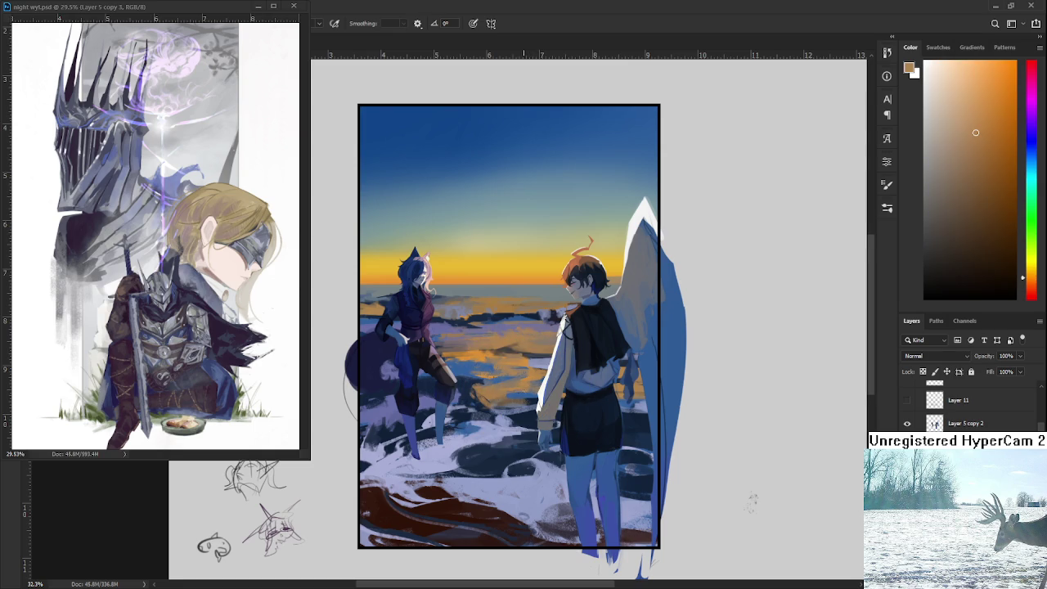
left_click(496, 376, "alt")
left_click(490, 376, "alt")
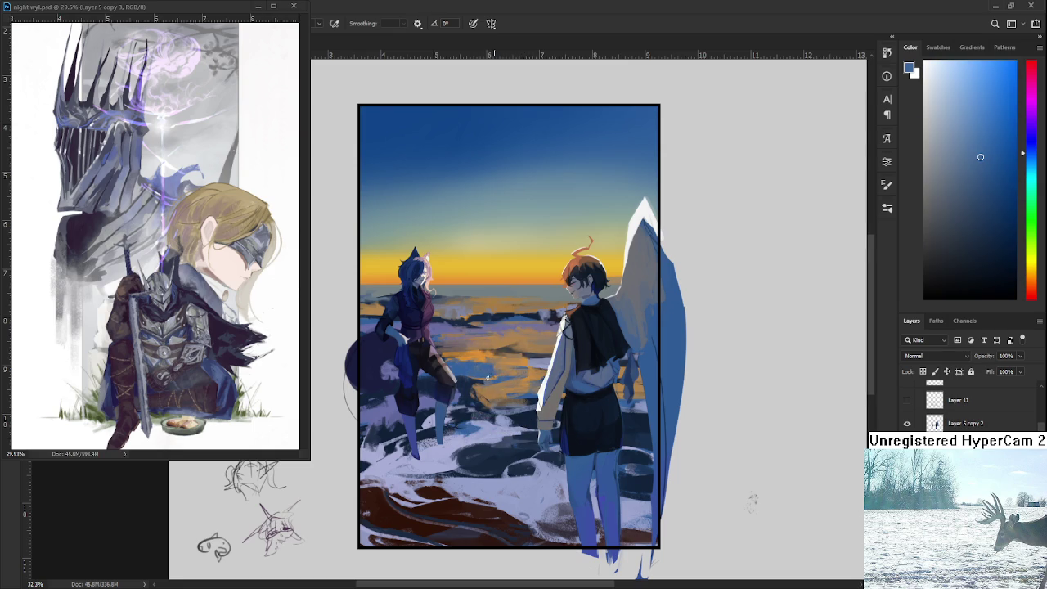
left_click(500, 374, "alt")
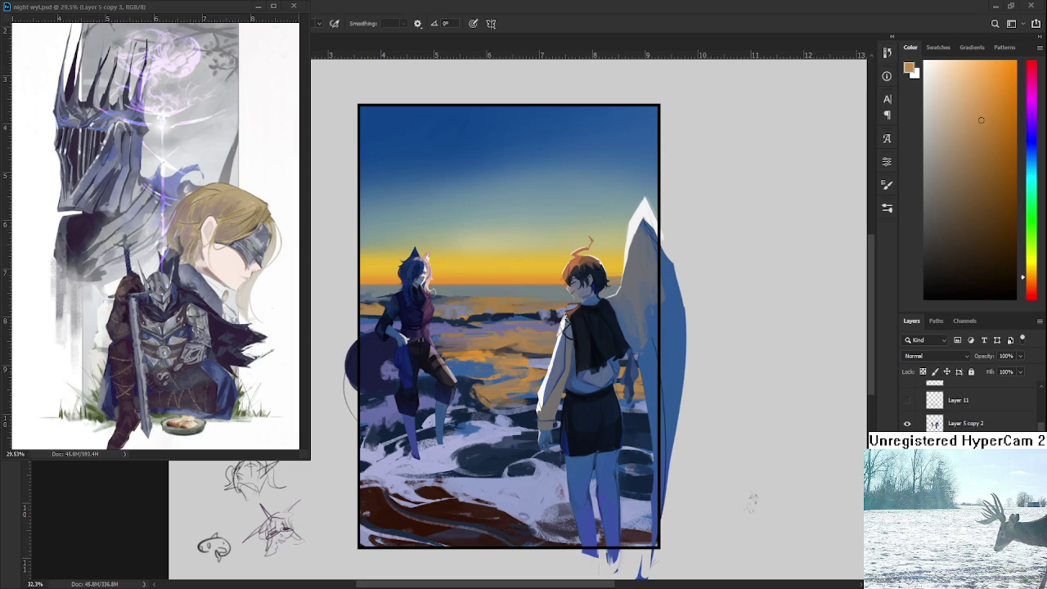
scroll(519, 393, "up", 1)
scroll(519, 393, "up", 1)
scroll(523, 335, "up", 1)
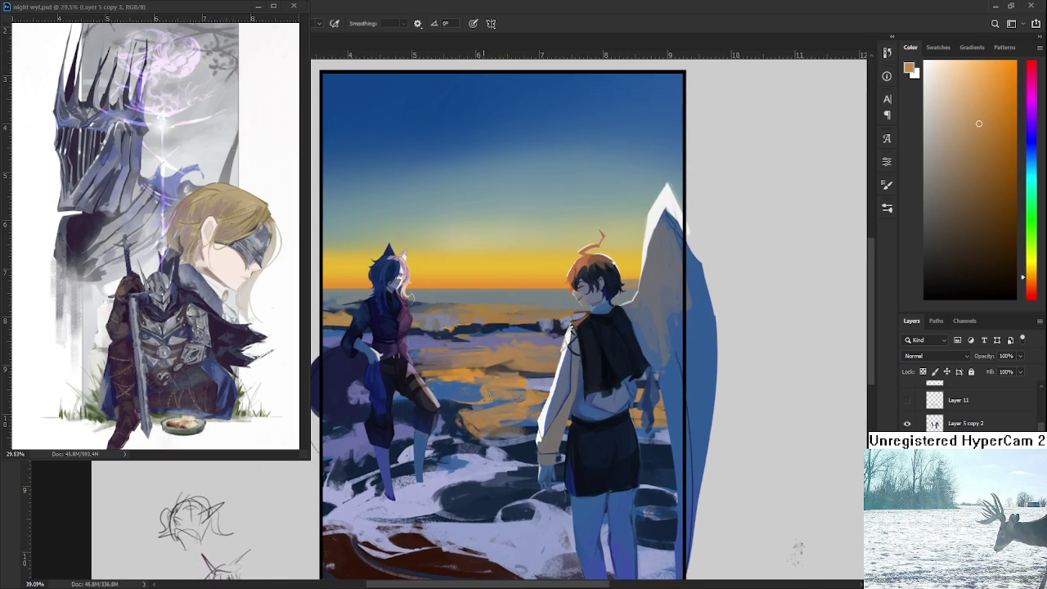
left_click(491, 393, "alt")
left_click(476, 392, "alt")
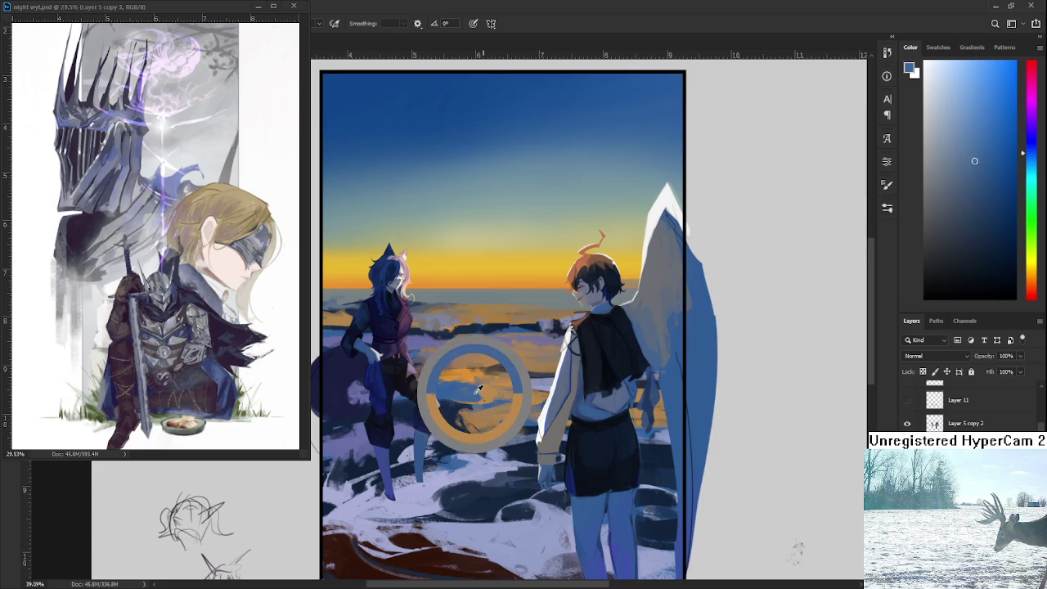
left_click(490, 391, "alt")
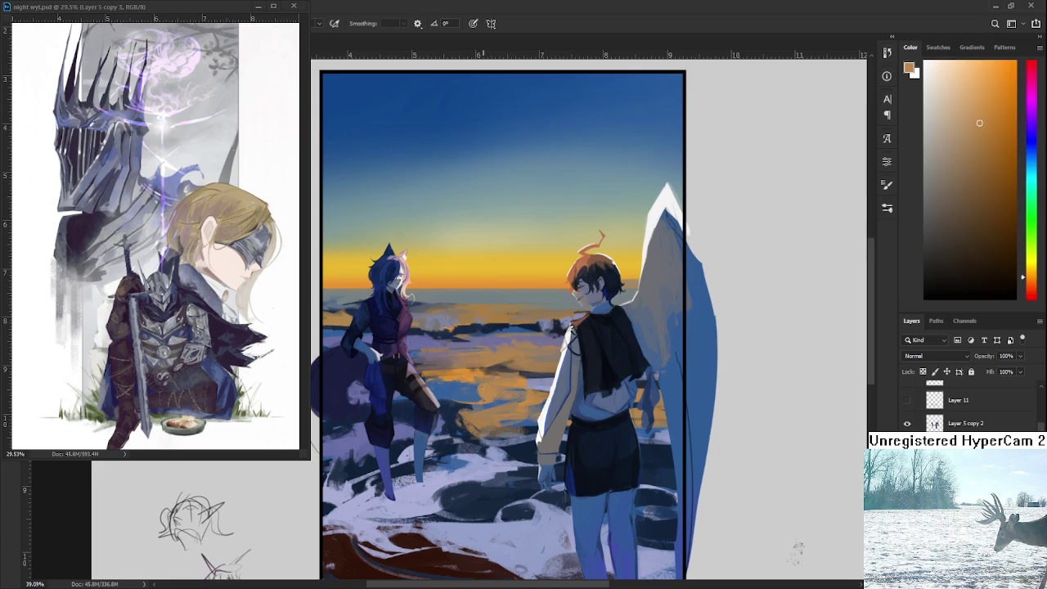
left_click(488, 384, "alt")
left_click(499, 409, "alt")
left_click(521, 400, "alt")
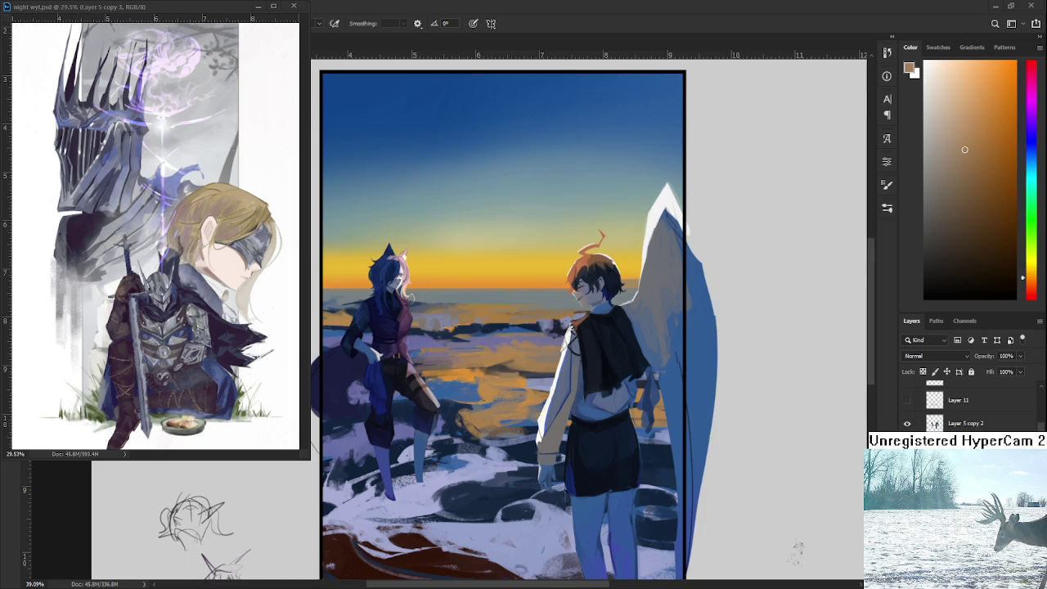
Step: Brush lavender-blue and orange-tan water tones into the reflection between the two figures
left_click_drag(341, 405, 368, 441)
left_click(470, 361, "alt")
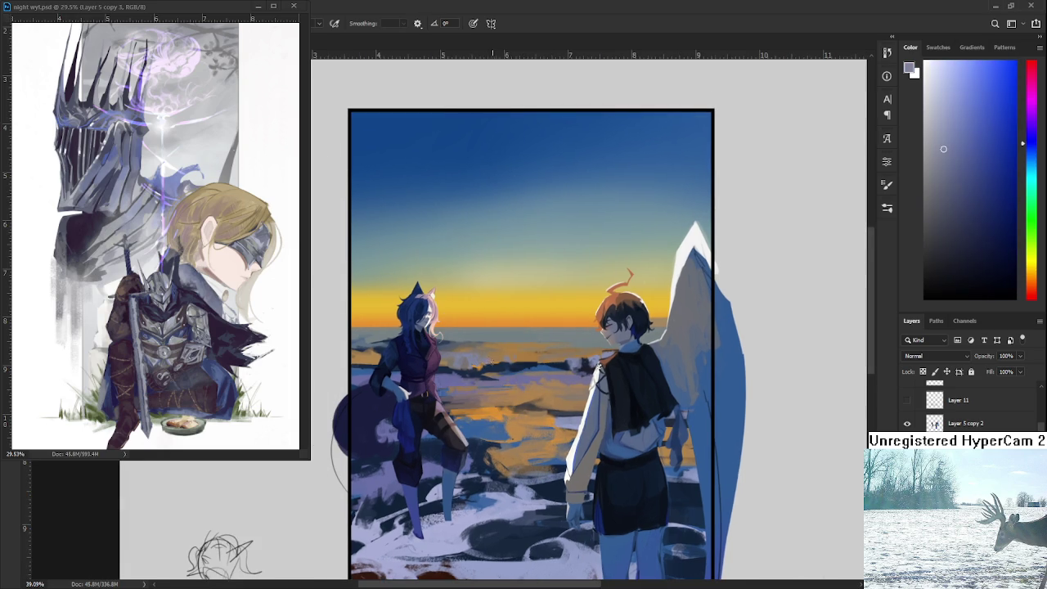
left_click(495, 357, "alt")
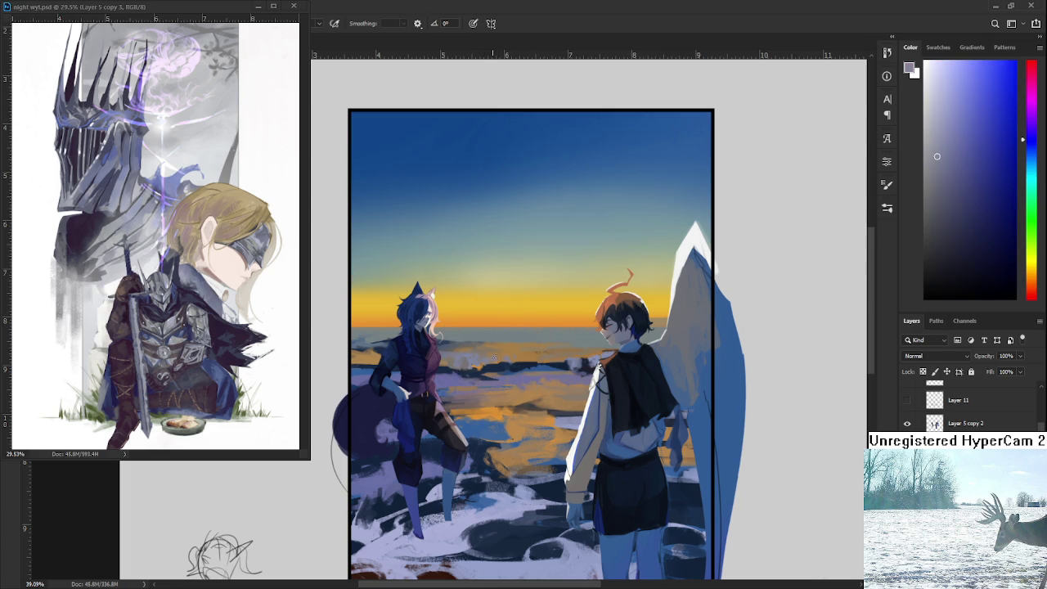
left_click(496, 356, "alt")
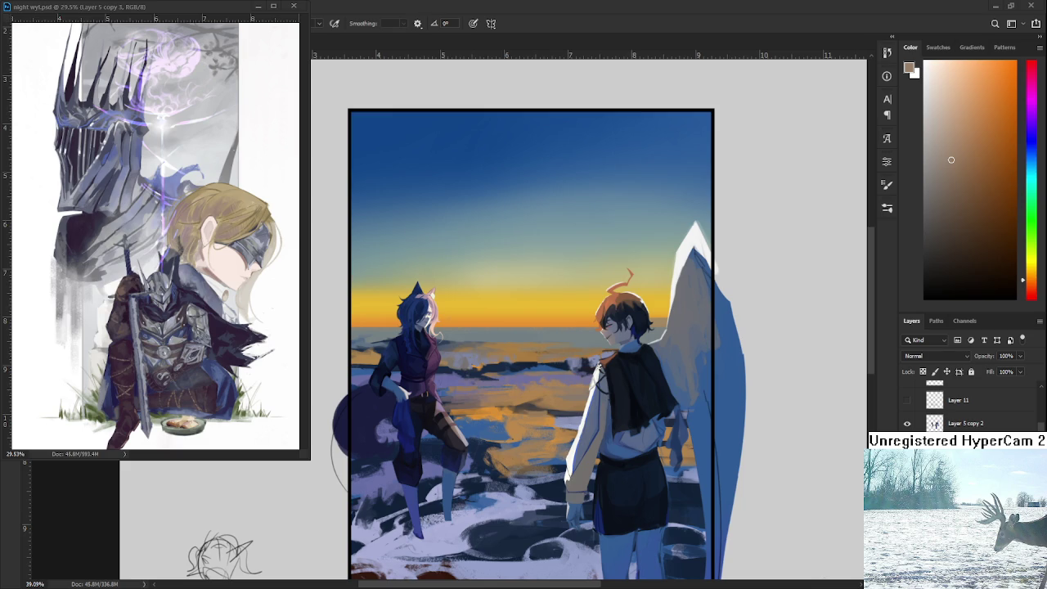
left_click_drag(510, 353, 514, 393)
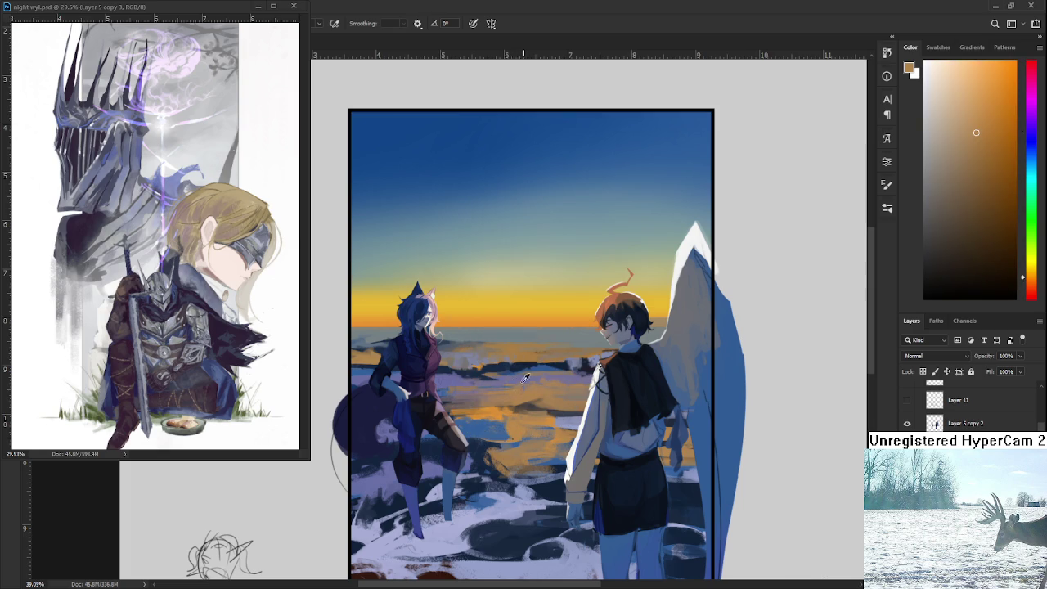
Step: Paint purple-blue, orange-tan and brighter orange strokes into the water reflection
left_click(517, 382)
left_click(523, 384)
left_click(517, 386)
left_click(513, 390)
left_click(519, 385)
left_click(496, 406)
left_click(539, 356, "alt")
Step: Add blue-violet, sunset orange and muted tan strokes to the reflection between the figures
left_click(492, 380, "alt")
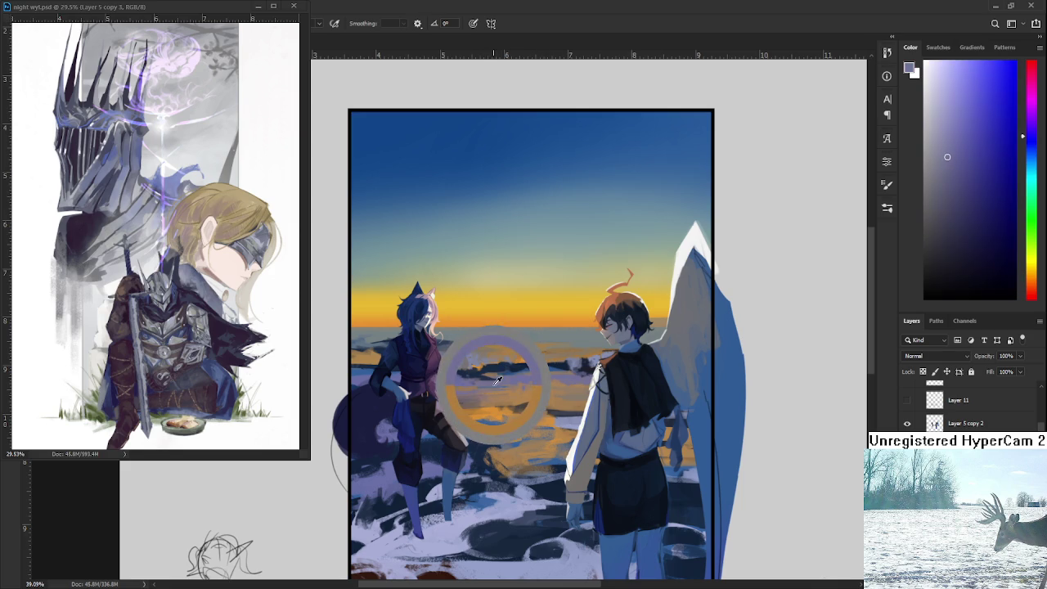
left_click(501, 376, "alt")
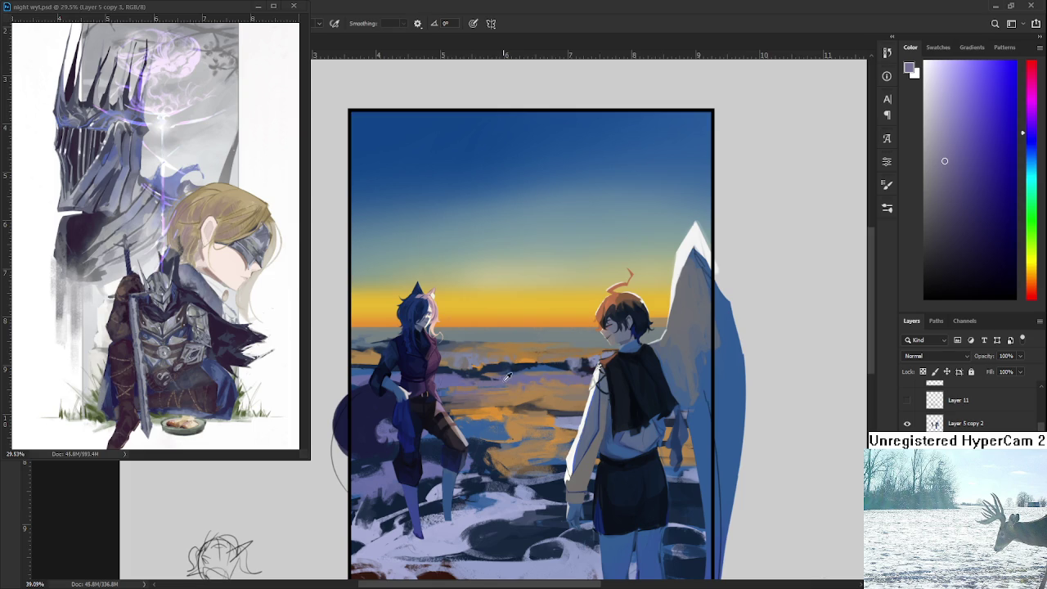
left_click(497, 394, "alt")
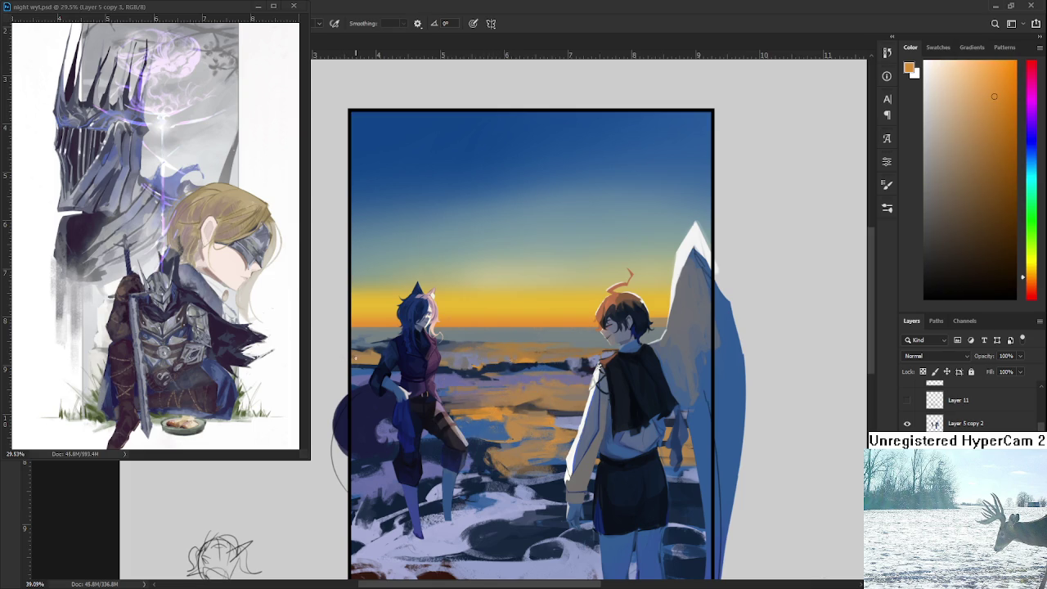
left_click(377, 353, "alt")
left_click(380, 357, "alt")
left_click(360, 359, "alt")
mouse_move(539, 326)
left_mouse_down()
mouse_move(518, 351)
mouse_move(539, 359)
left_mouse_up()
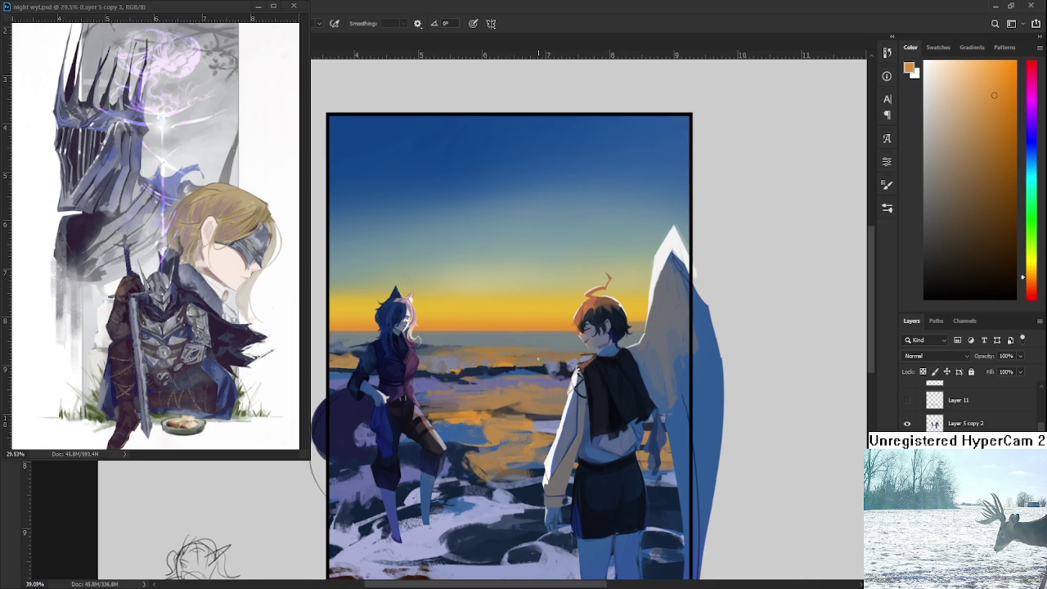
Step: Paint muted brown and bright orange-brown strokes just below the horizon
left_click(562, 356, "alt")
left_click(546, 353, "alt")
left_click(556, 358, "alt")
left_click(549, 360, "alt")
left_click(544, 360, "alt")
left_click(543, 360, "alt")
left_click(551, 354, "alt")
left_click_drag(579, 365, 552, 360)
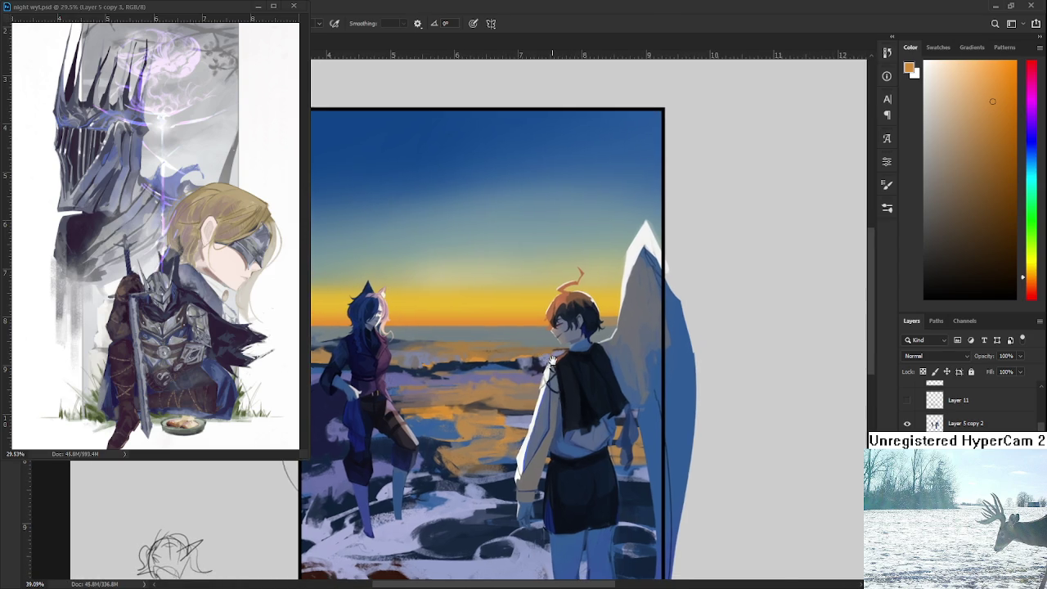
Step: Add dark brown, bright sunset orange and muted brown strokes to the warm reflection
scroll(552, 360, "down", 1)
scroll(523, 372, "left", 1)
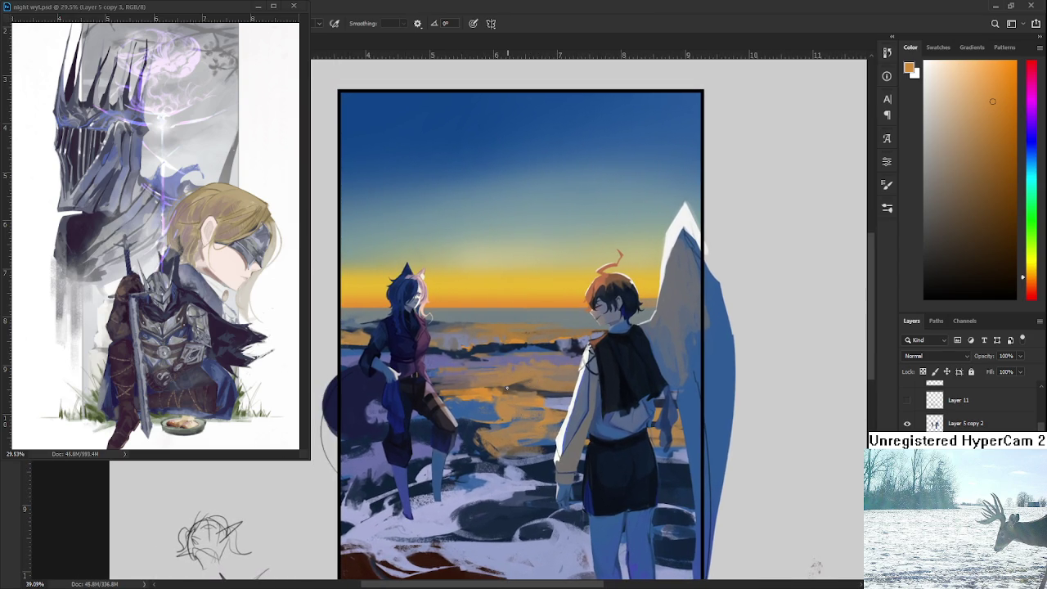
left_click(509, 388, "alt")
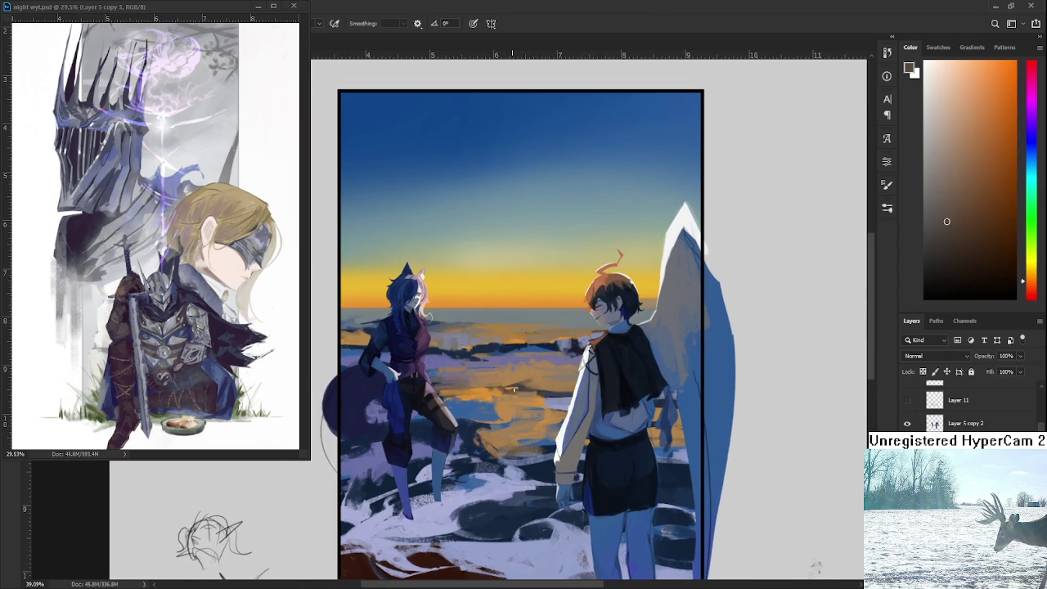
left_click(515, 389, "alt")
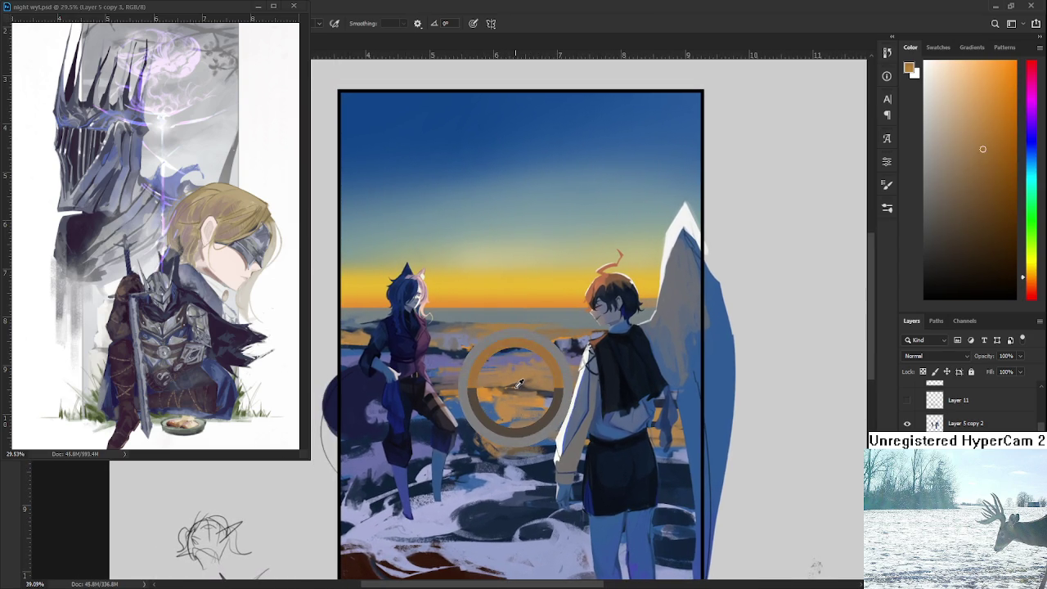
left_click_drag(520, 385, 519, 292)
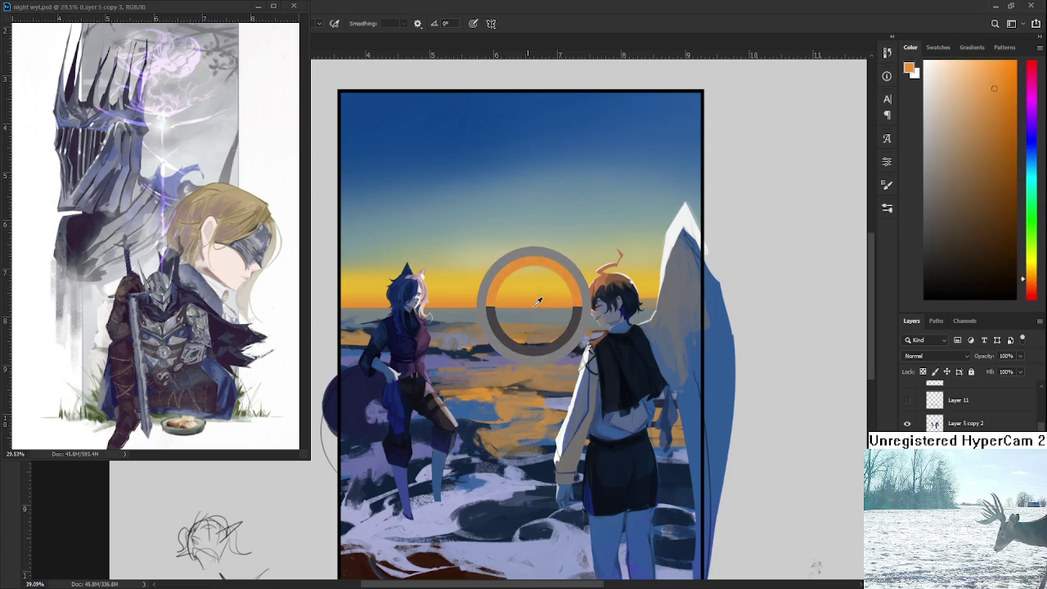
left_click(525, 385, "alt")
left_click(528, 384, "alt")
left_click(526, 388, "alt")
left_click(530, 382, "alt")
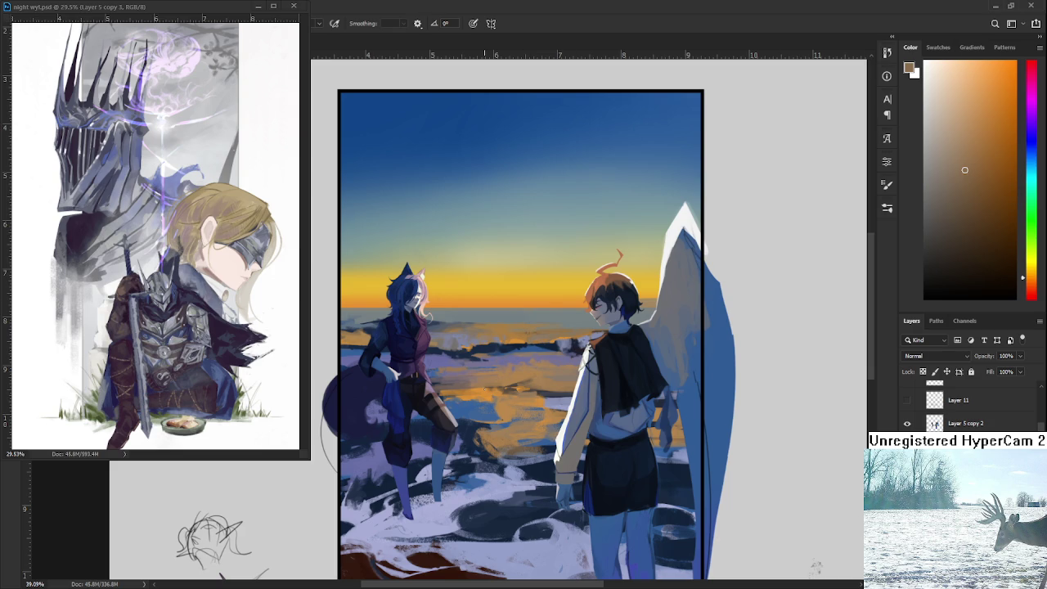
scroll(482, 409, "up", 1)
Step: Alternate grey-blue and orange strokes in the water beside the girl, adding pale grey-blue
left_click(500, 400, "alt")
left_click(499, 401, "alt")
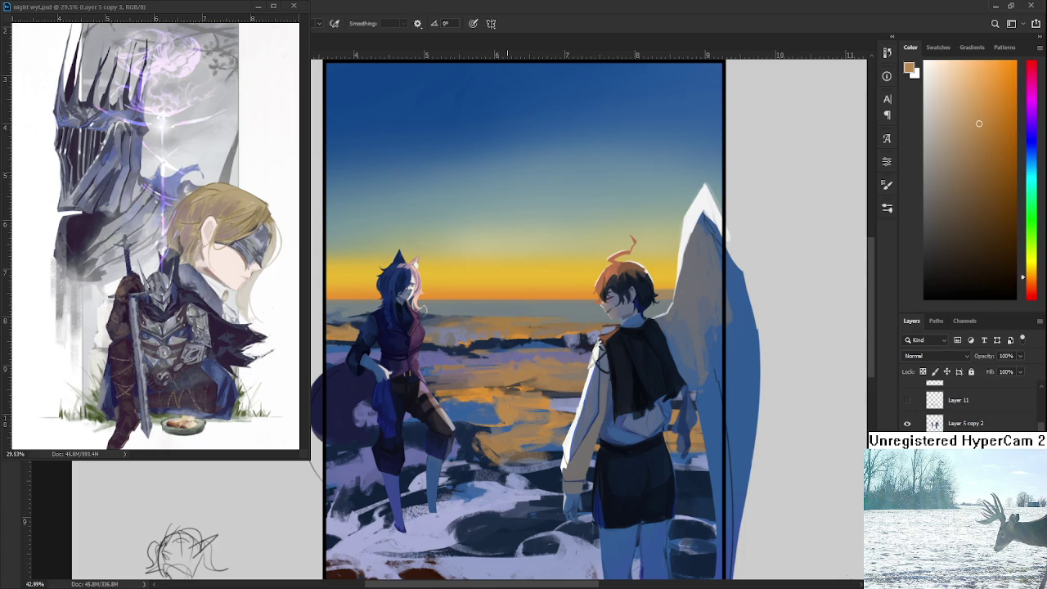
left_click(494, 411, "alt")
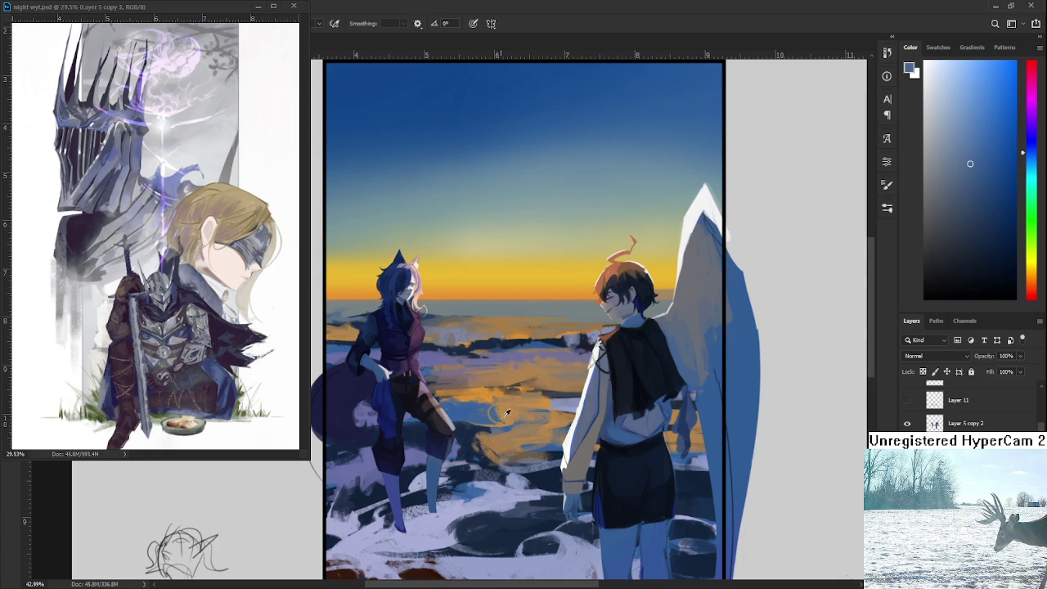
left_click(496, 413, "alt")
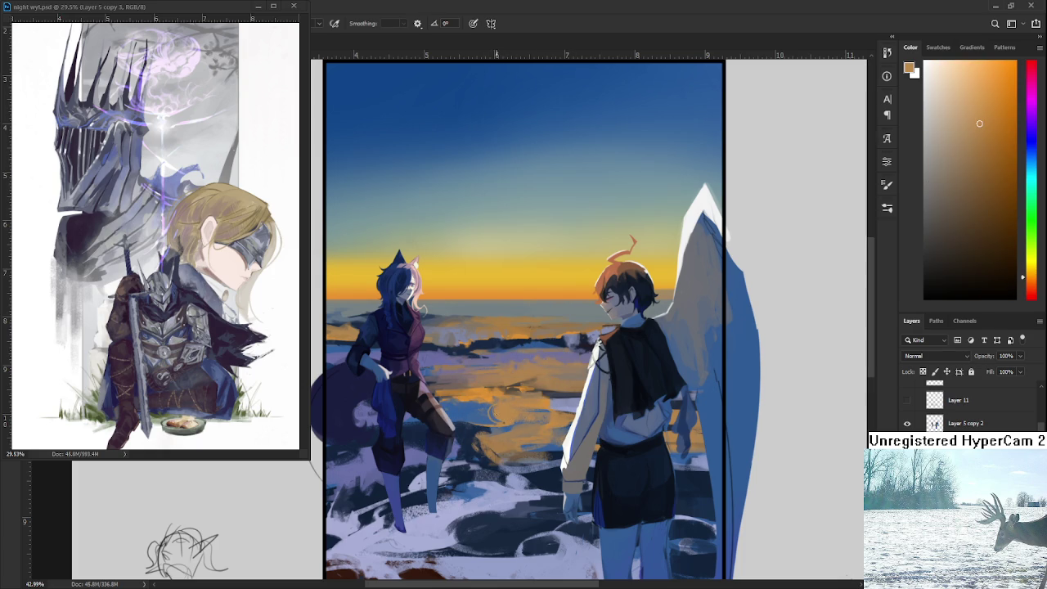
left_click(498, 413, "alt")
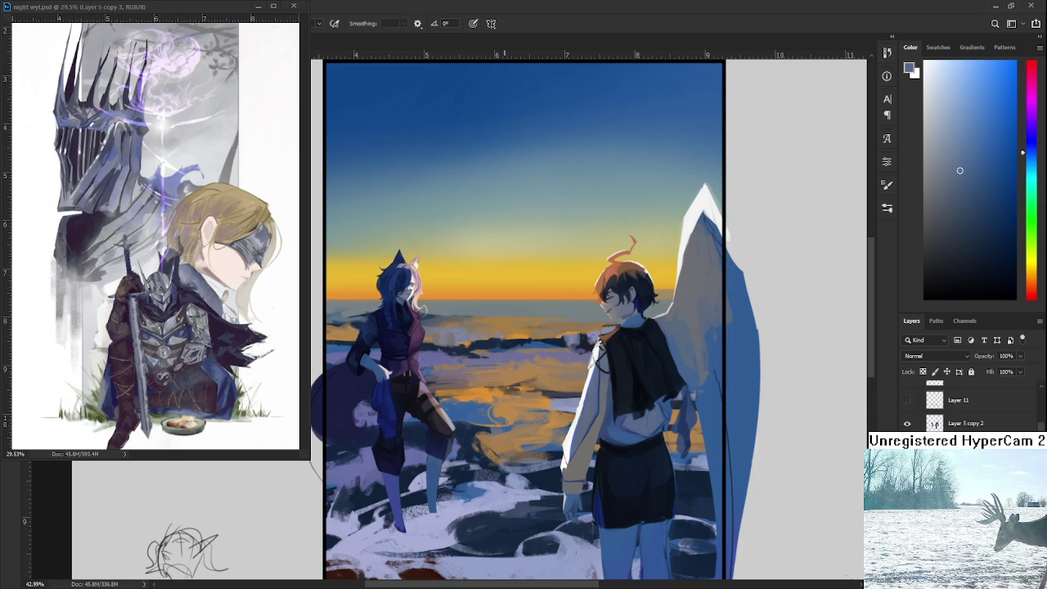
left_click(496, 412, "alt")
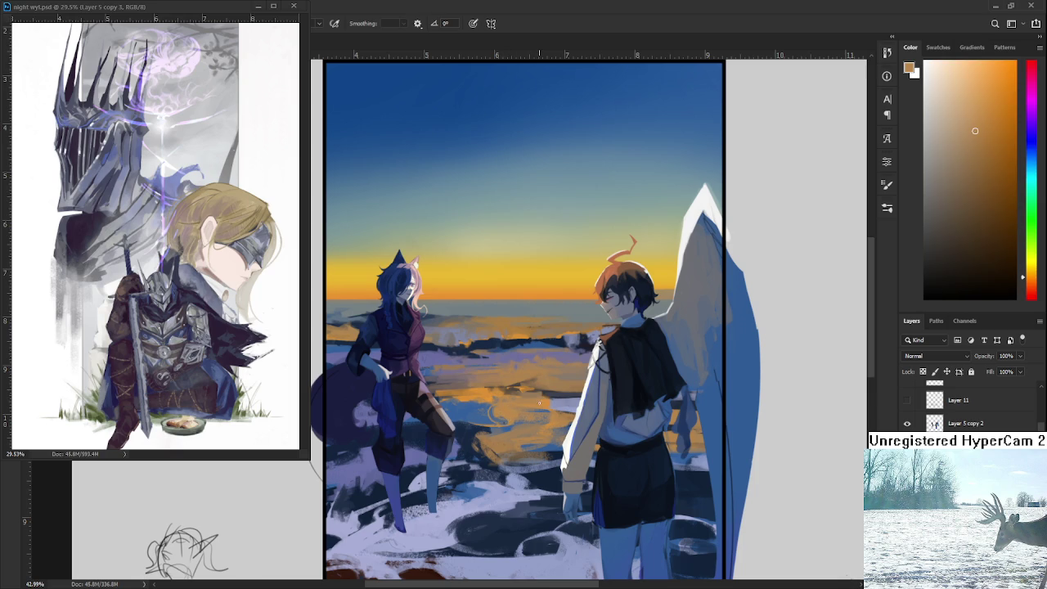
scroll(527, 392, "left", 1)
left_click(483, 328, "alt")
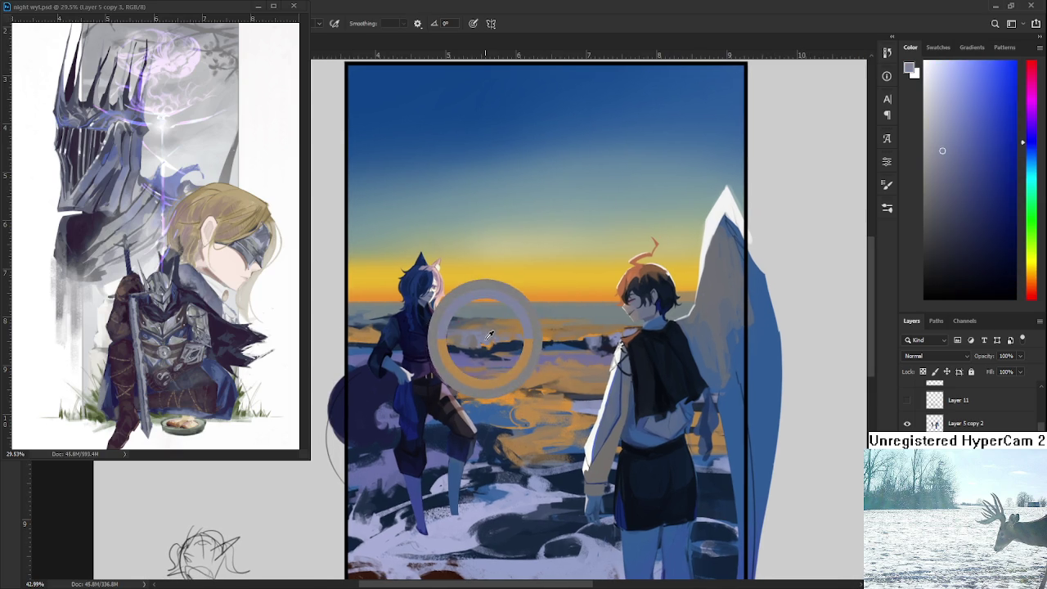
left_click_drag(489, 334, 494, 336)
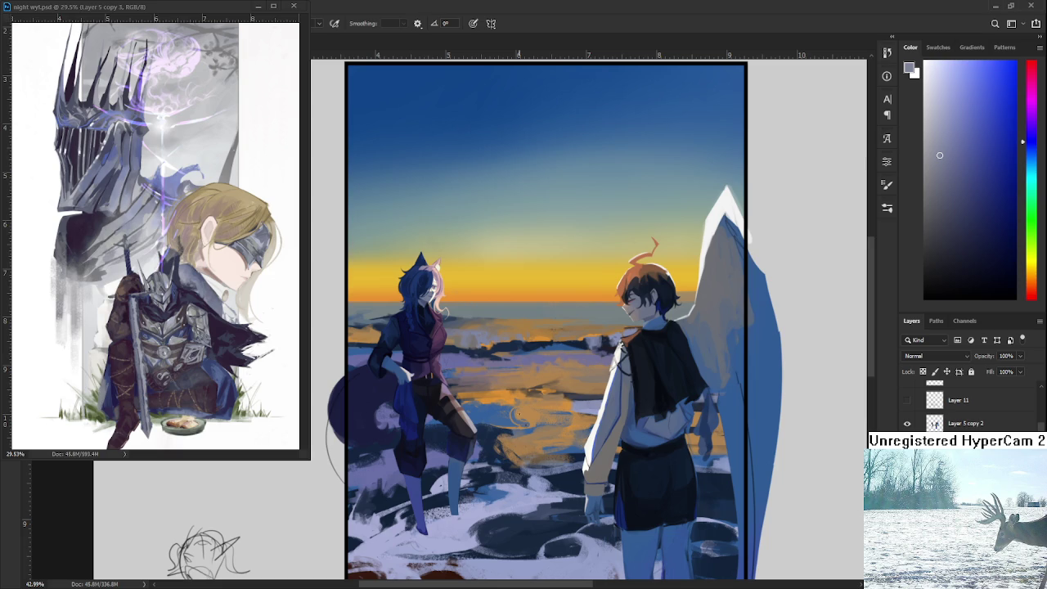
Step: Paint cyan tones sampled from around the girl's head into the scene
left_click_drag(471, 389, 496, 331)
left_click_drag(376, 314, 363, 318)
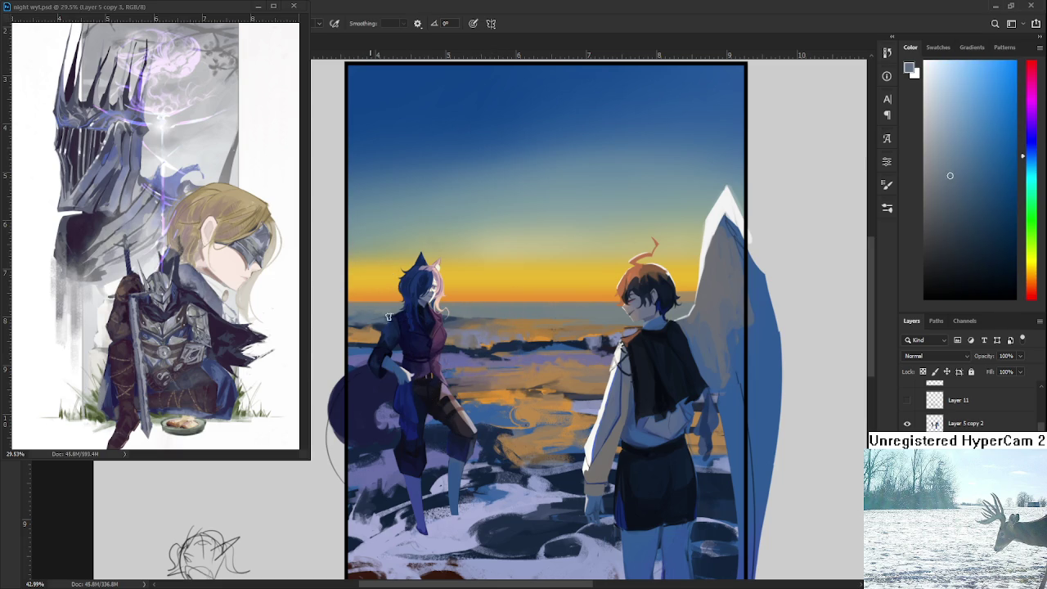
left_click(396, 308)
left_click_drag(378, 310, 404, 304)
left_click(368, 316, "alt")
left_click(448, 308, "alt")
left_click_drag(536, 313, 450, 327)
Step: Paint light orange, grey-cyan and lavender strokes along the horizon band
left_click(460, 327, "alt")
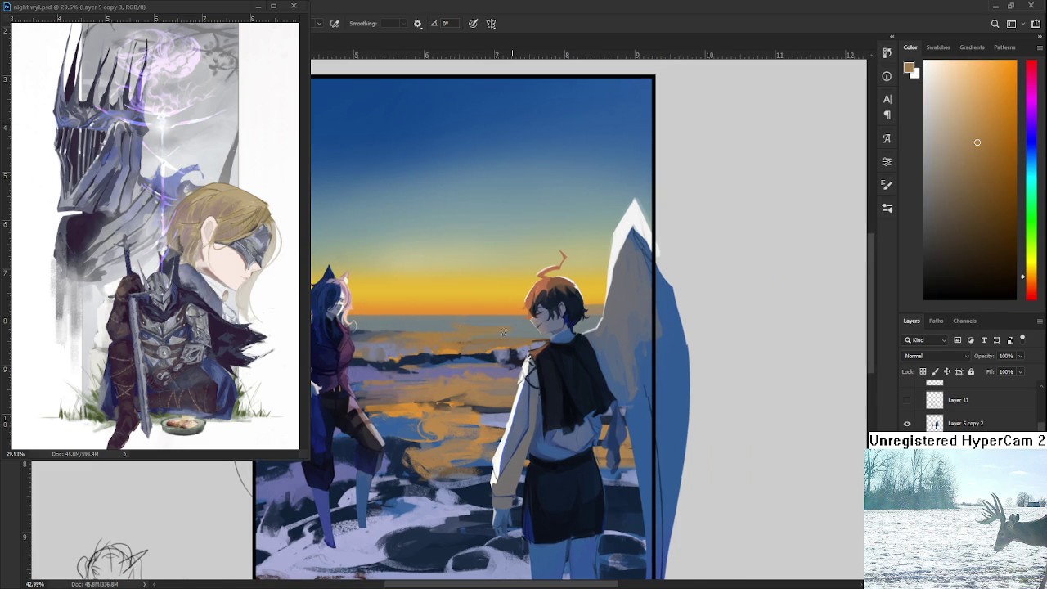
left_click(482, 328, "alt")
left_click(466, 320, "alt")
left_click(588, 323, "alt")
left_click(480, 322, "alt")
left_click(481, 319, "alt")
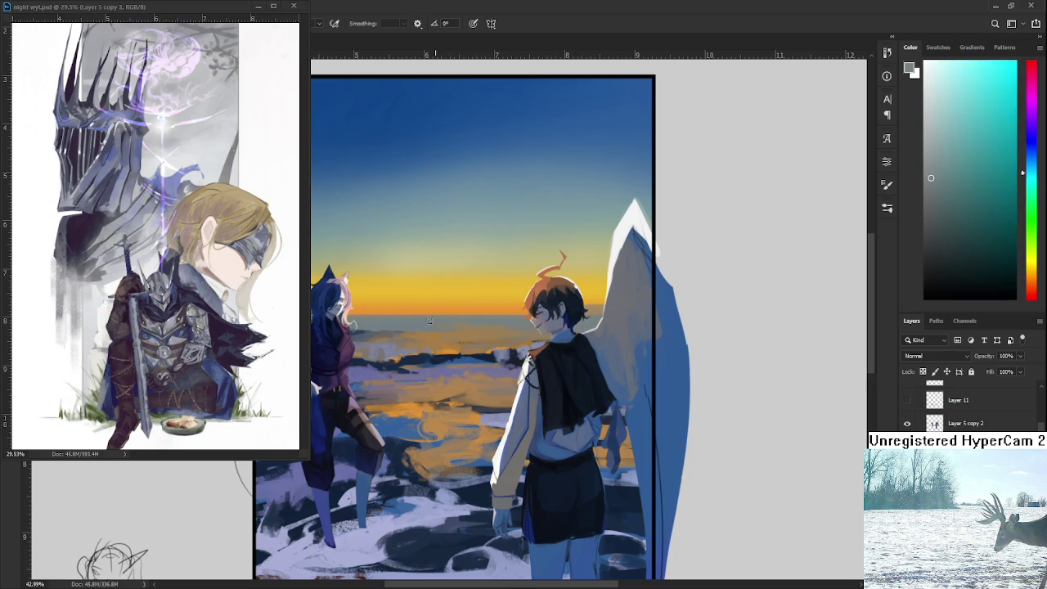
left_click(509, 321, "alt")
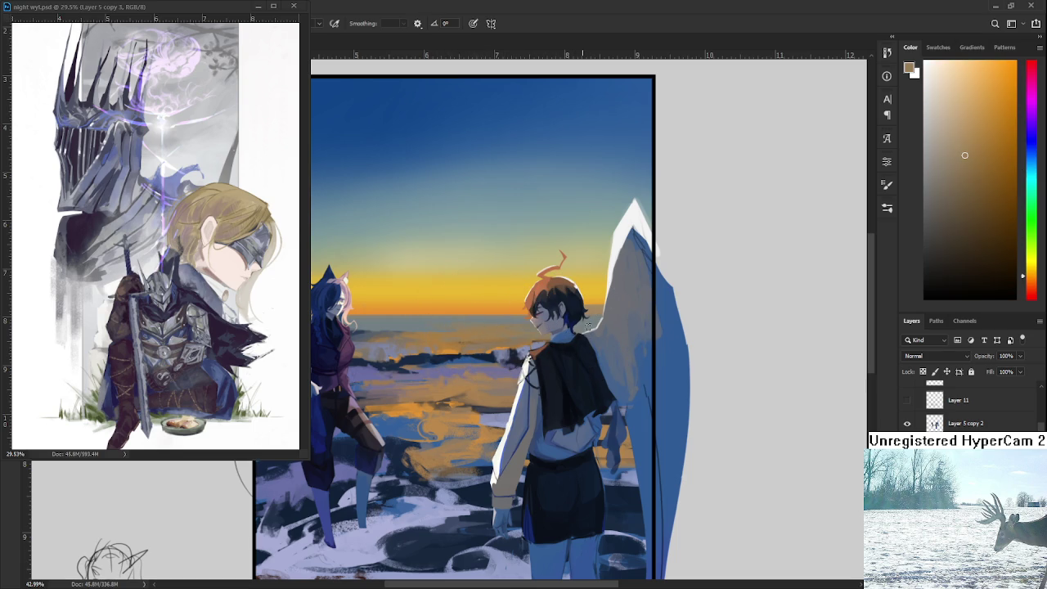
left_click_drag(410, 327, 439, 325)
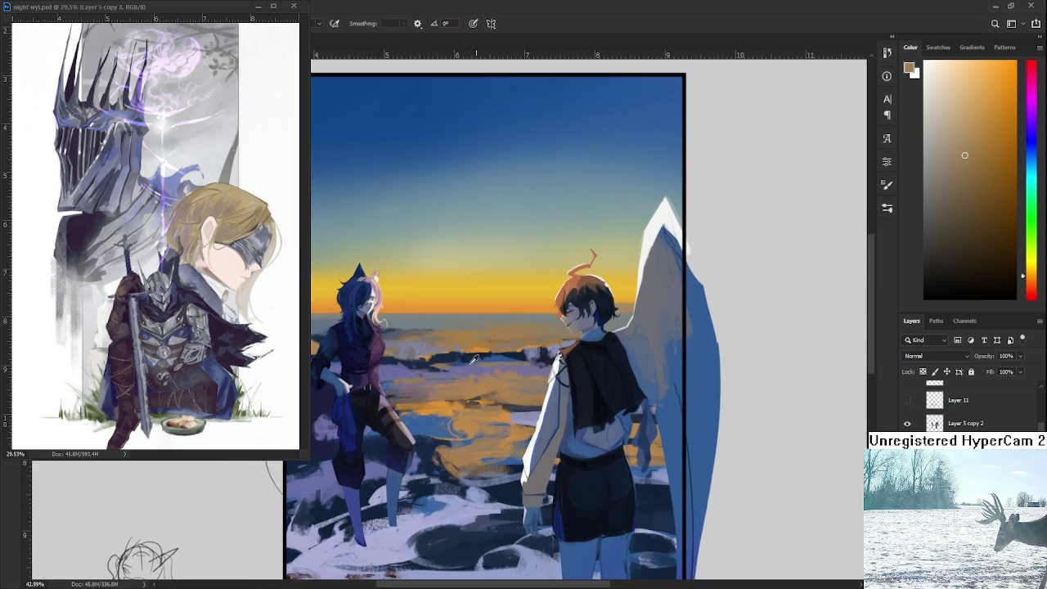
left_click(460, 405, "alt")
mouse_move(524, 350)
left_mouse_down()
mouse_move(448, 355)
mouse_move(483, 357)
left_mouse_up()
left_click(473, 343, "alt")
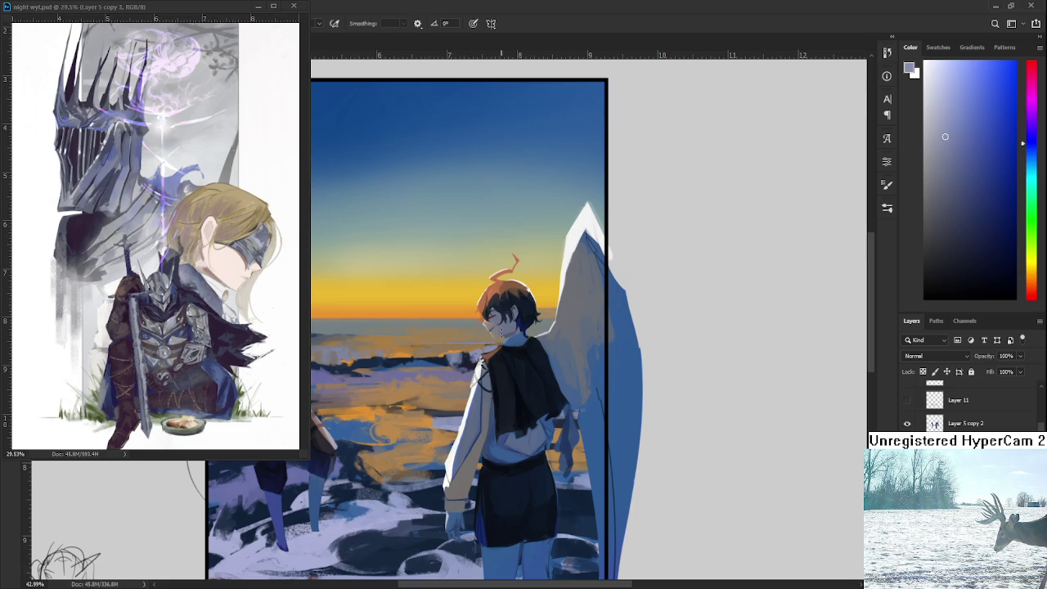
Step: Brush bright orange, muted tan and greyish-brown reflection strokes into the sea below the horizon
scroll(478, 340, "left", 2)
left_click(458, 342, "alt")
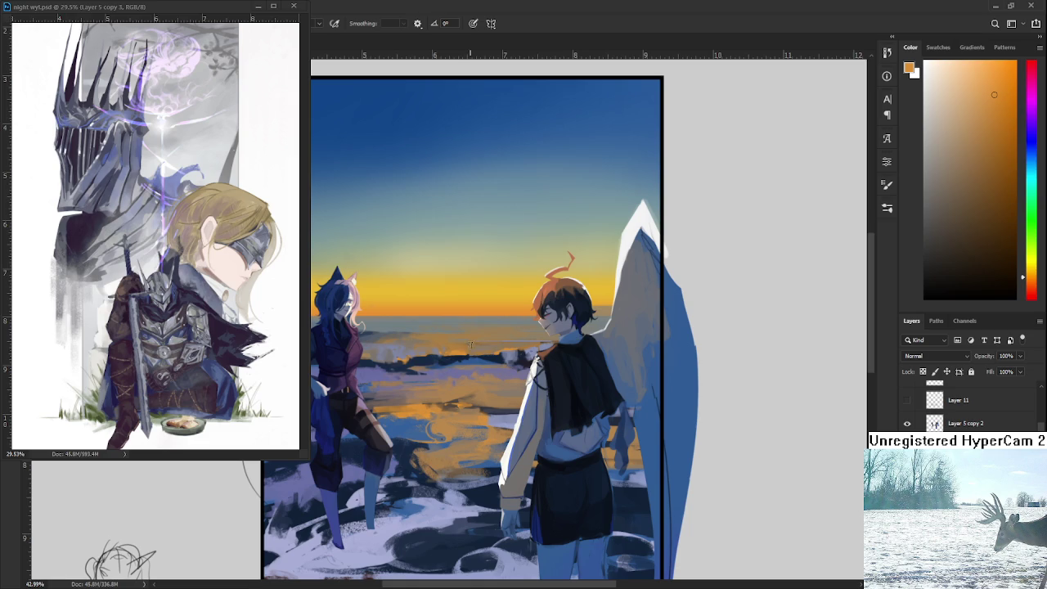
left_click(467, 342, "alt")
left_click(463, 349, "alt")
left_click(463, 347, "alt")
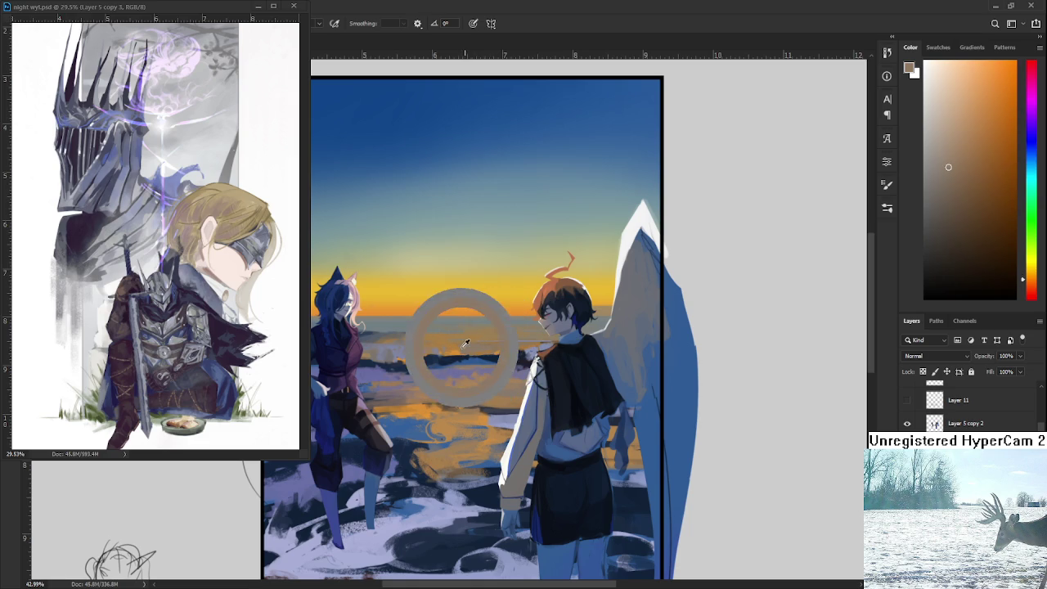
left_click(456, 348, "alt")
left_click(463, 348, "alt")
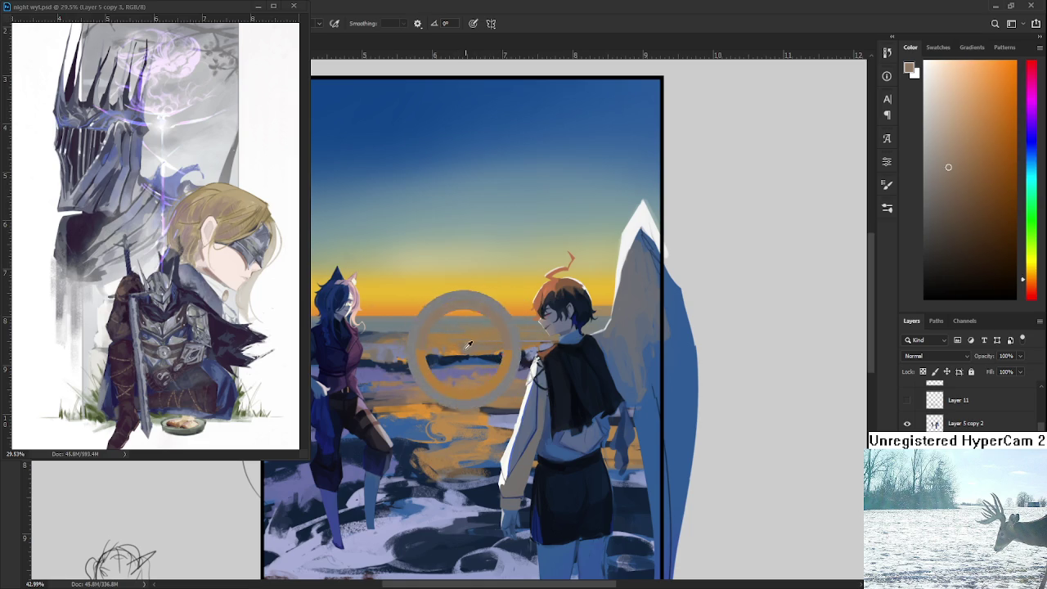
left_click(457, 349, "alt")
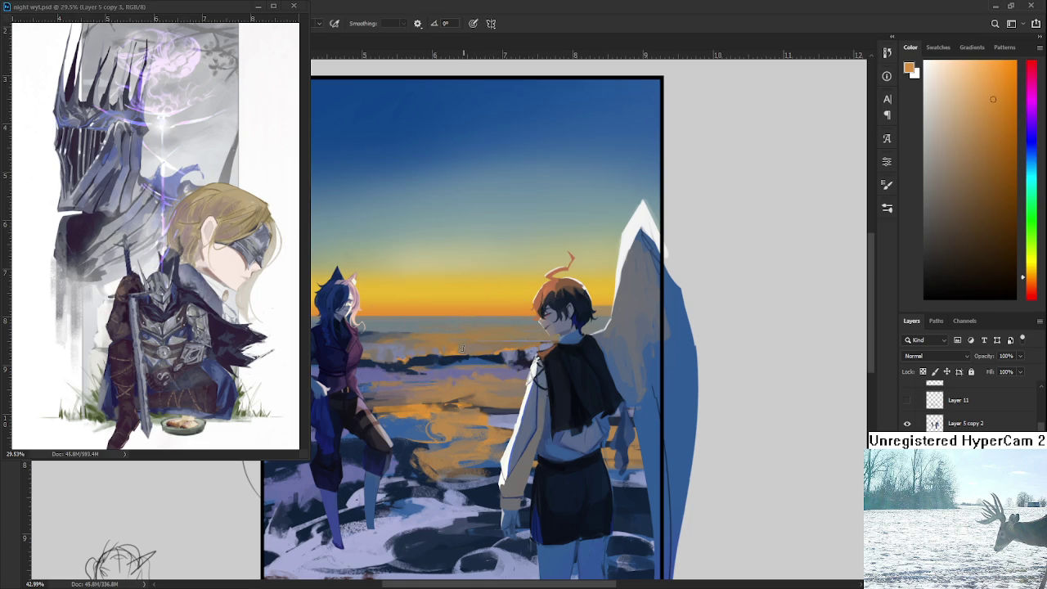
left_click(463, 349, "alt")
left_click(458, 347, "alt")
left_click(460, 341, "alt")
left_click(470, 347, "alt")
Step: Bring the water between the two figures into view for more reflection painting
left_click_drag(448, 427, 470, 395)
Step: Brush orange and grey-blue sea colours onto the water between the figures
left_click(474, 383, "alt")
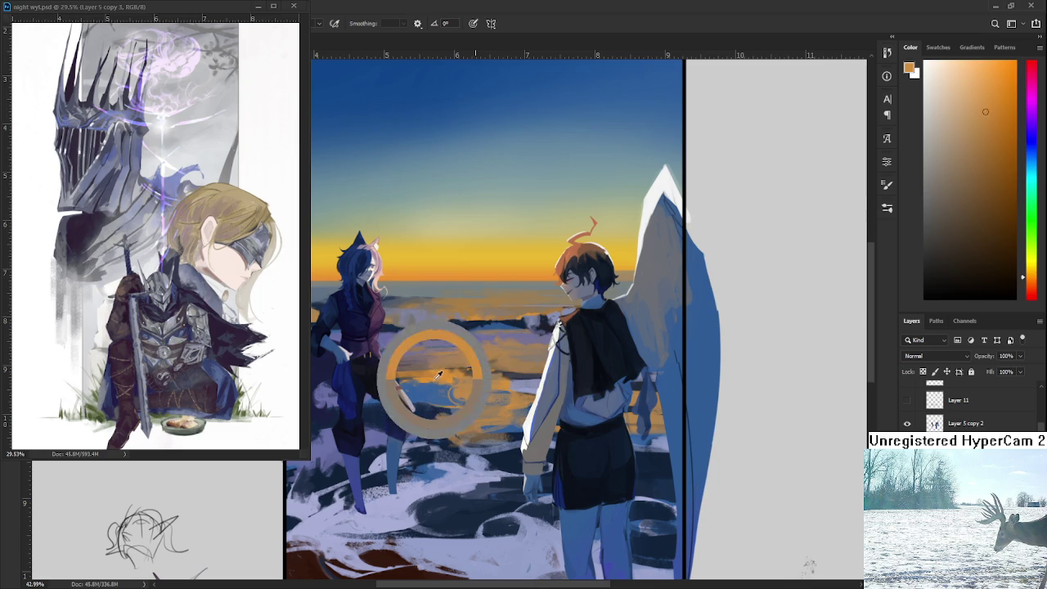
left_click(425, 327, "alt")
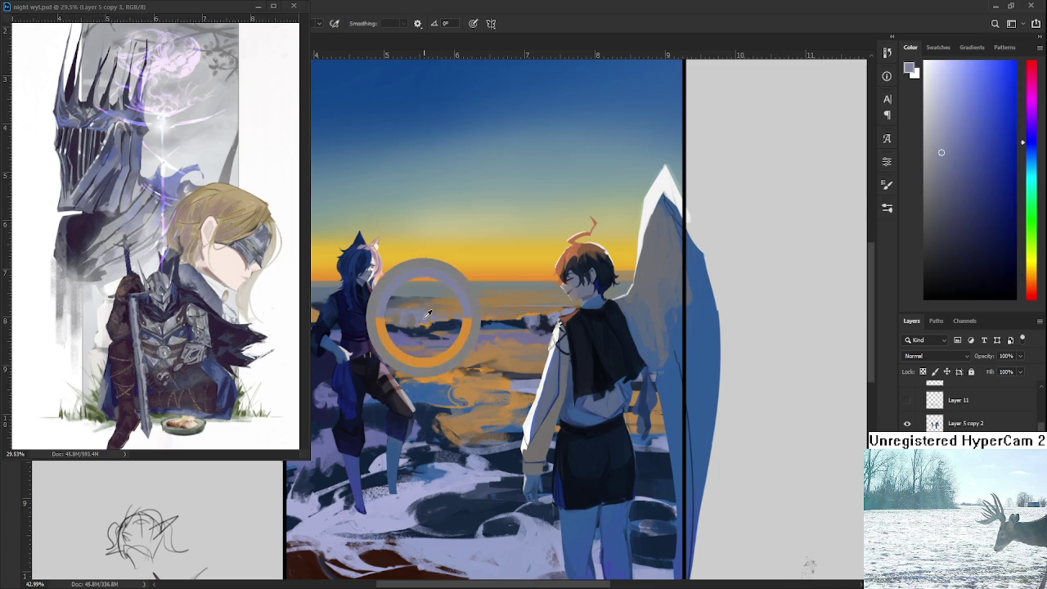
left_click(531, 335, "alt")
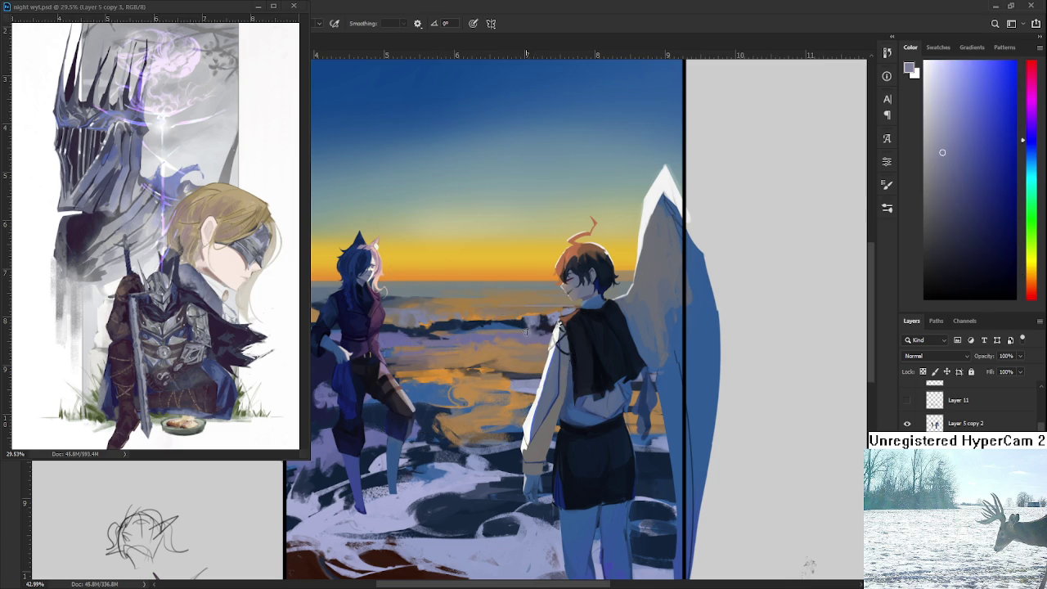
left_click(536, 335, "alt")
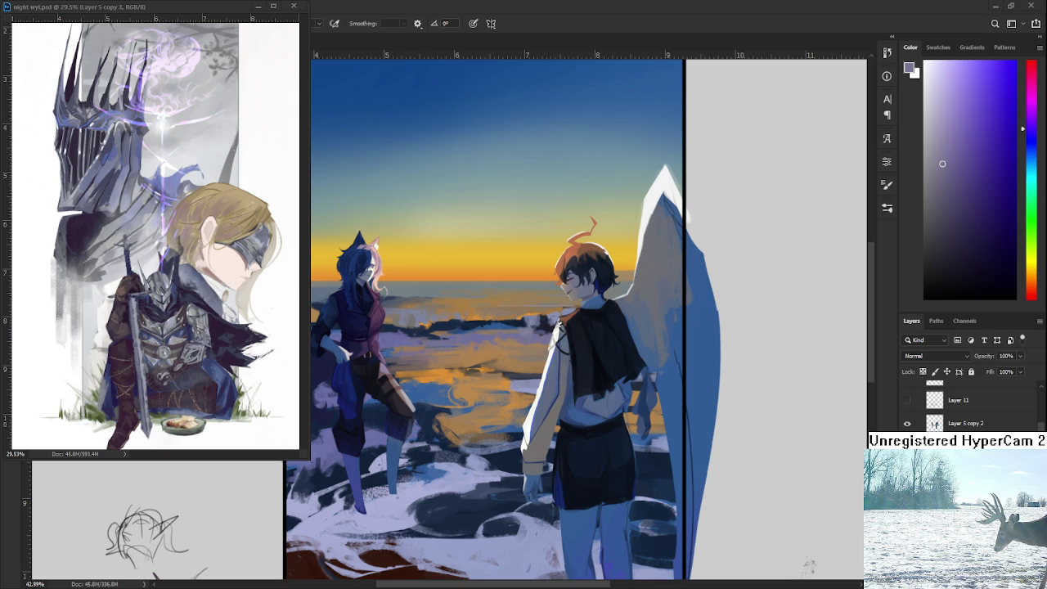
mouse_move(411, 454)
left_mouse_down()
mouse_move(473, 442)
mouse_move(440, 427)
left_mouse_up()
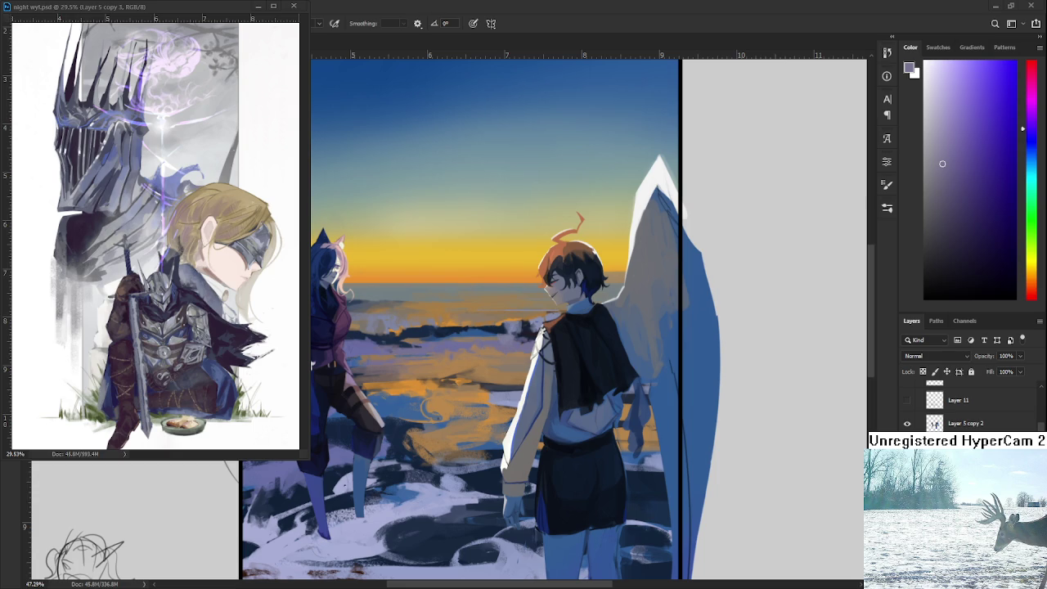
Step: Paint orange, tan-orange and darker brown-orange swirls into the water near the left figure
left_click(413, 390, "alt")
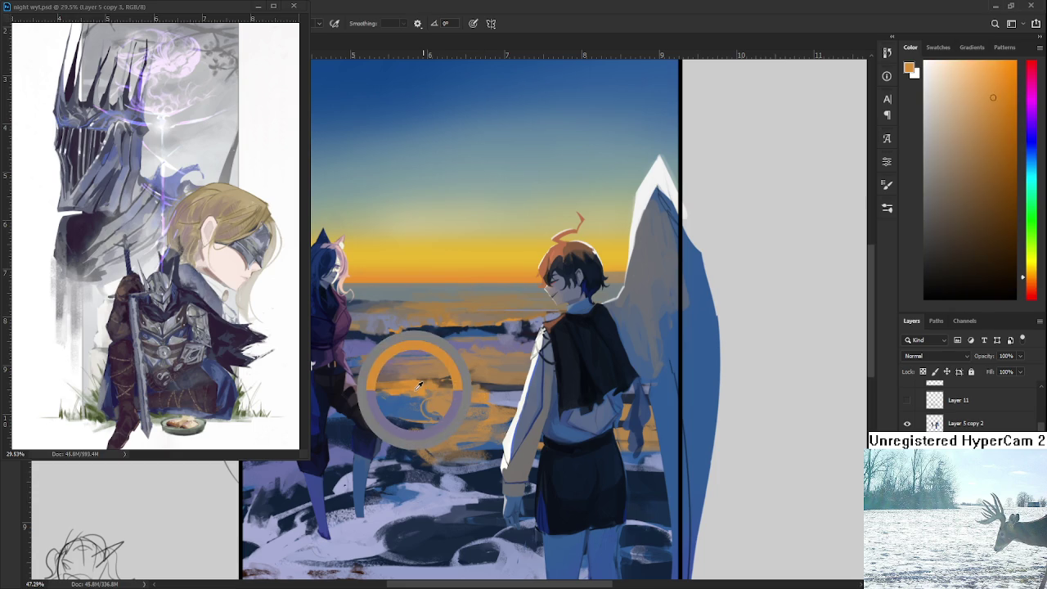
left_click(411, 386, "alt")
left_click(401, 395, "alt")
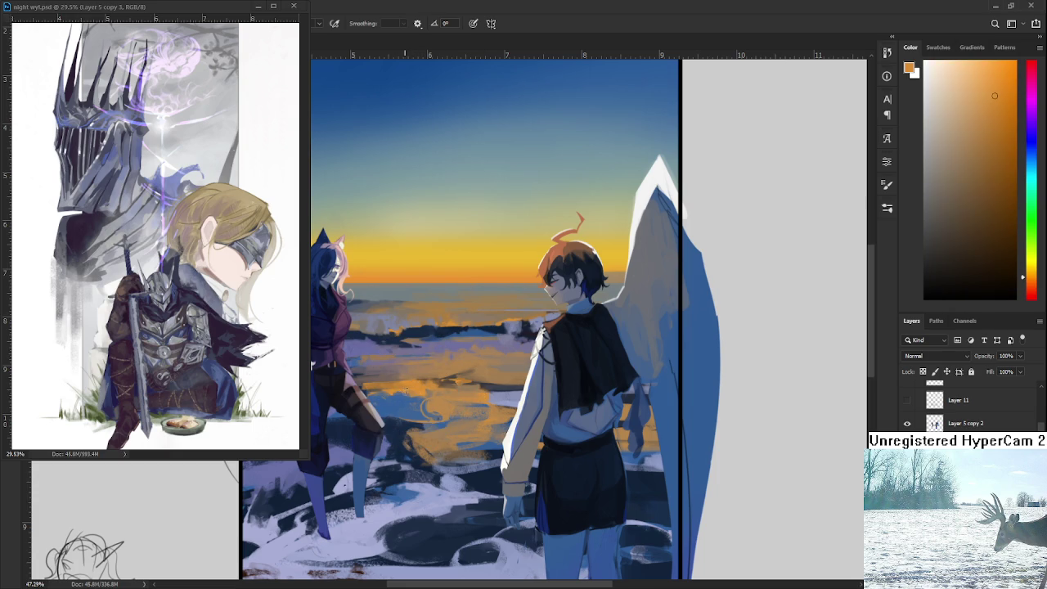
left_click(405, 414, "alt")
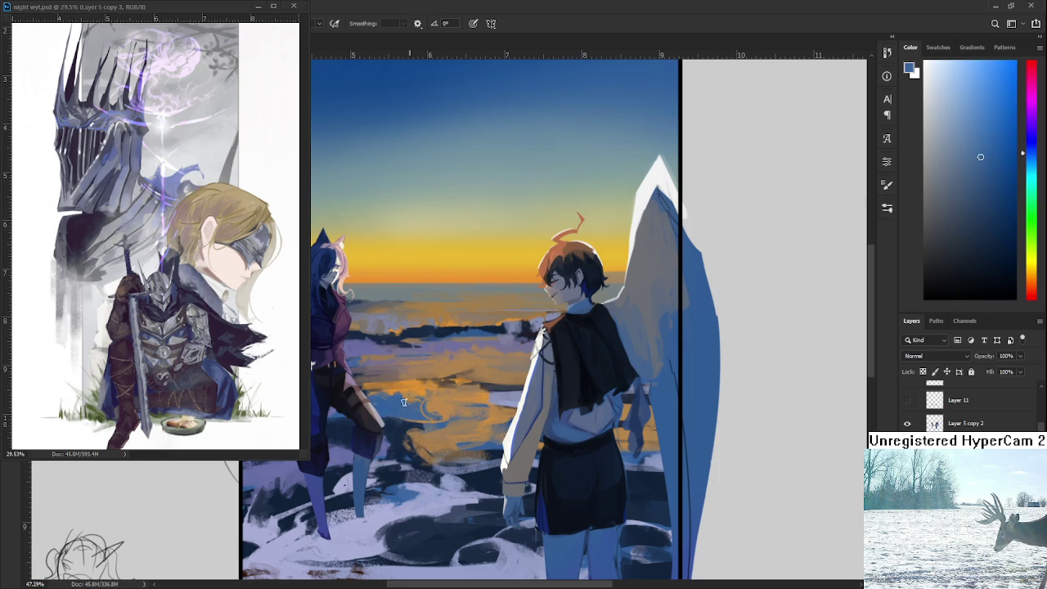
left_click(412, 395, "alt")
left_click(410, 414, "alt")
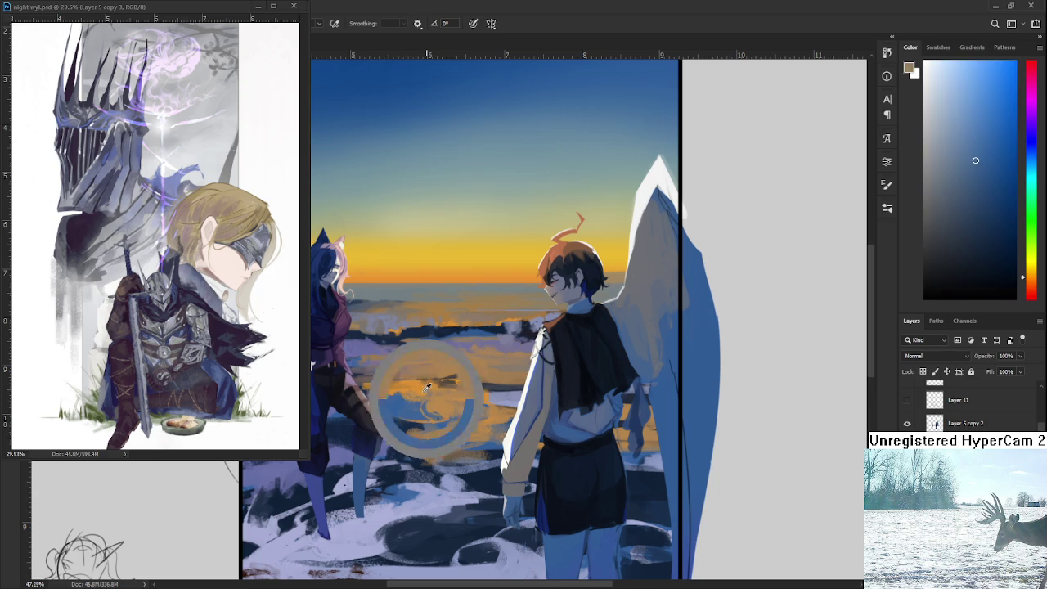
left_click(413, 384, "alt")
left_click(415, 375, "alt")
Step: Add lighter orange and darker water tones to extend the swirling reflection
left_click(418, 376, "alt")
left_click(419, 377, "alt")
left_click(422, 376, "alt")
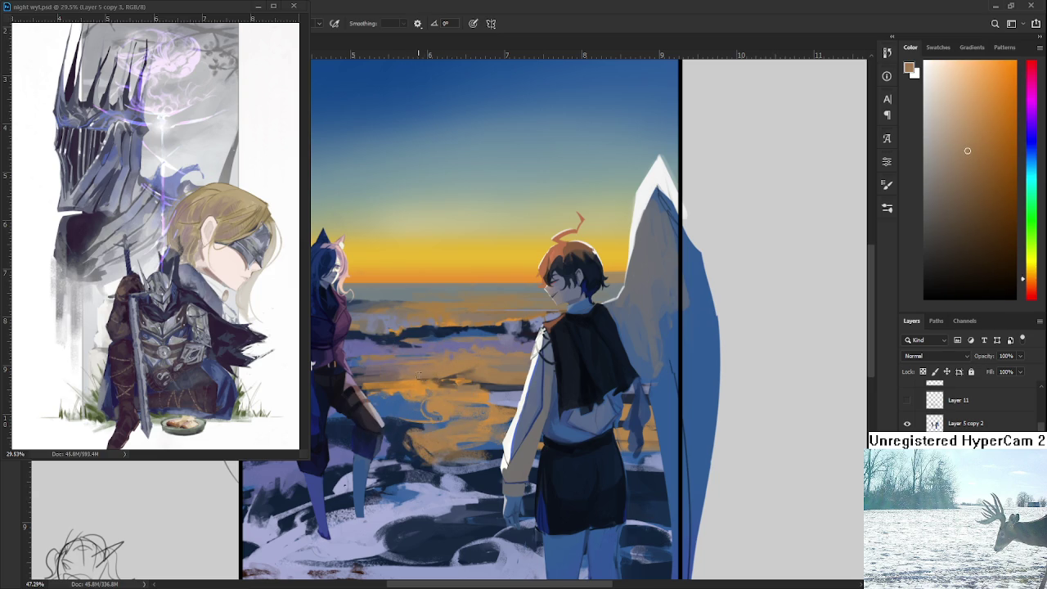
left_click(435, 372, "alt")
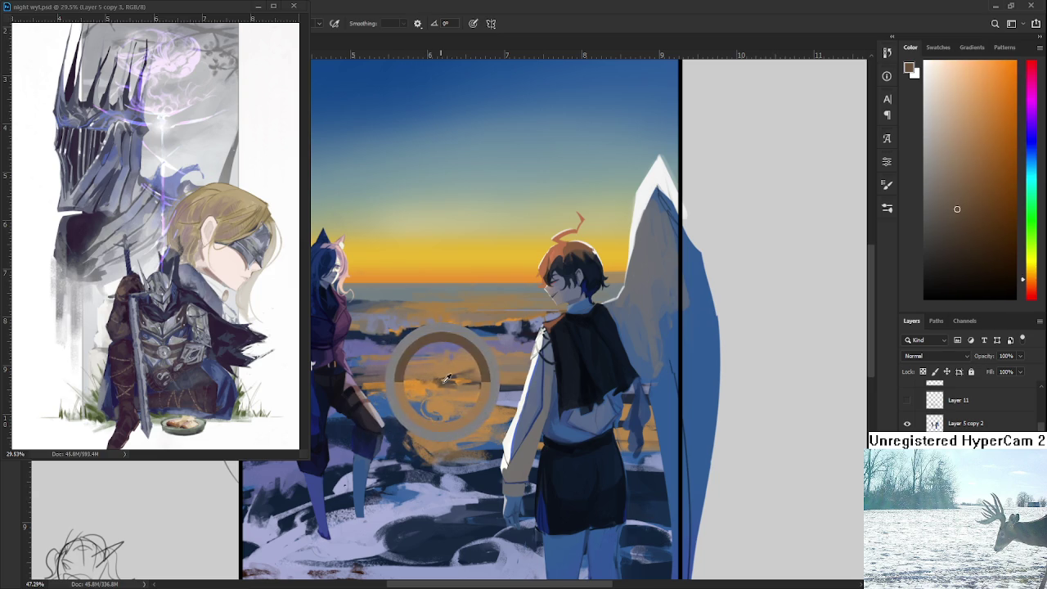
left_click(402, 385, "alt")
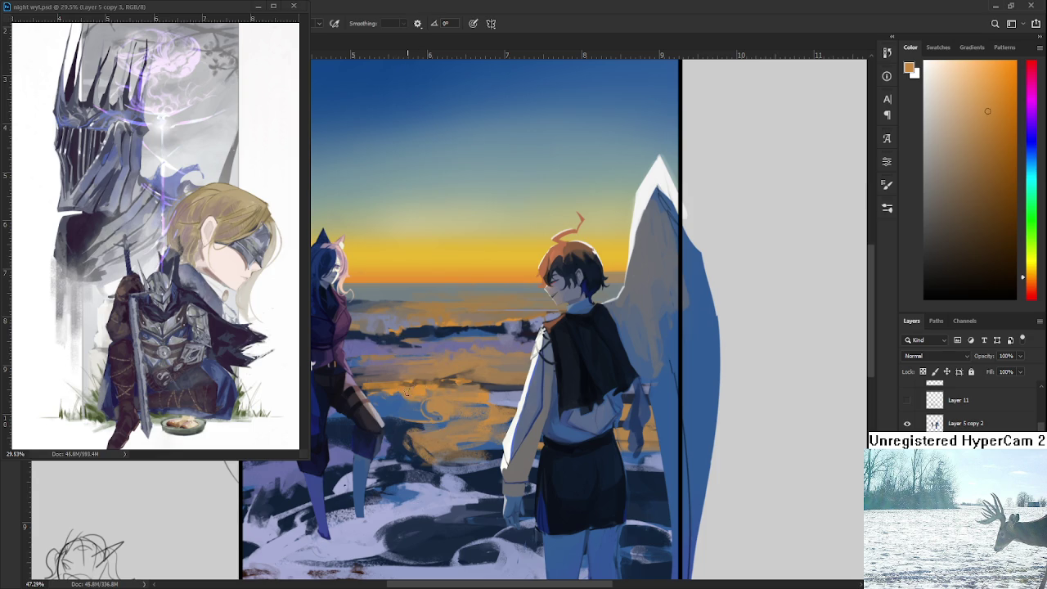
left_click(415, 385, "alt")
left_click(410, 393, "alt")
Step: Pick dark blue, then a lighter blue, for the water near the left figure
scroll(447, 365, "down", 5)
scroll(447, 365, "up", 3)
scroll(447, 335, "up", 1)
scroll(447, 335, "up", 1)
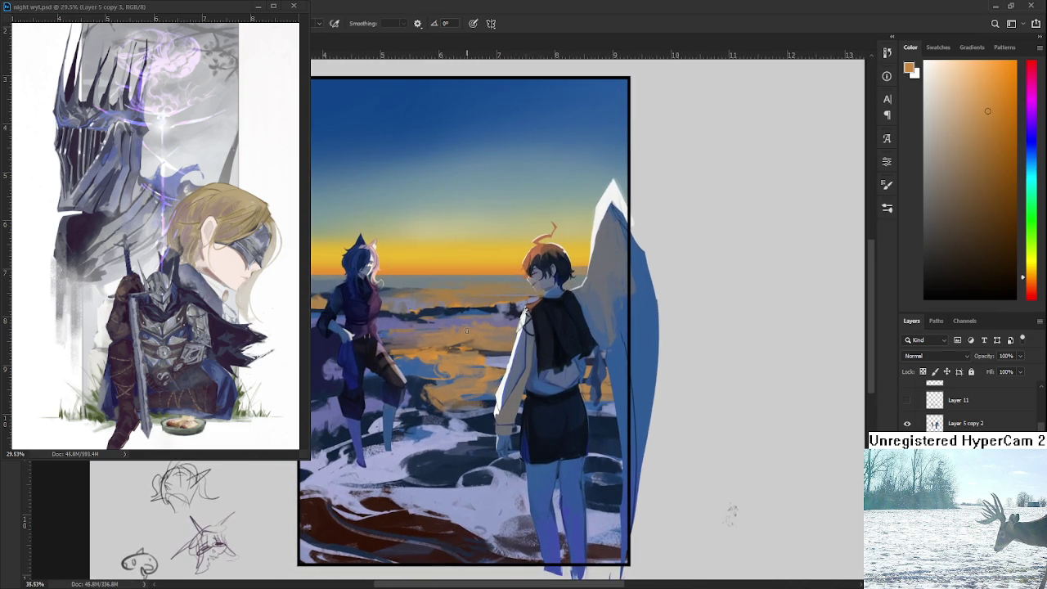
scroll(456, 323, "up", 1)
left_click(455, 325, "alt")
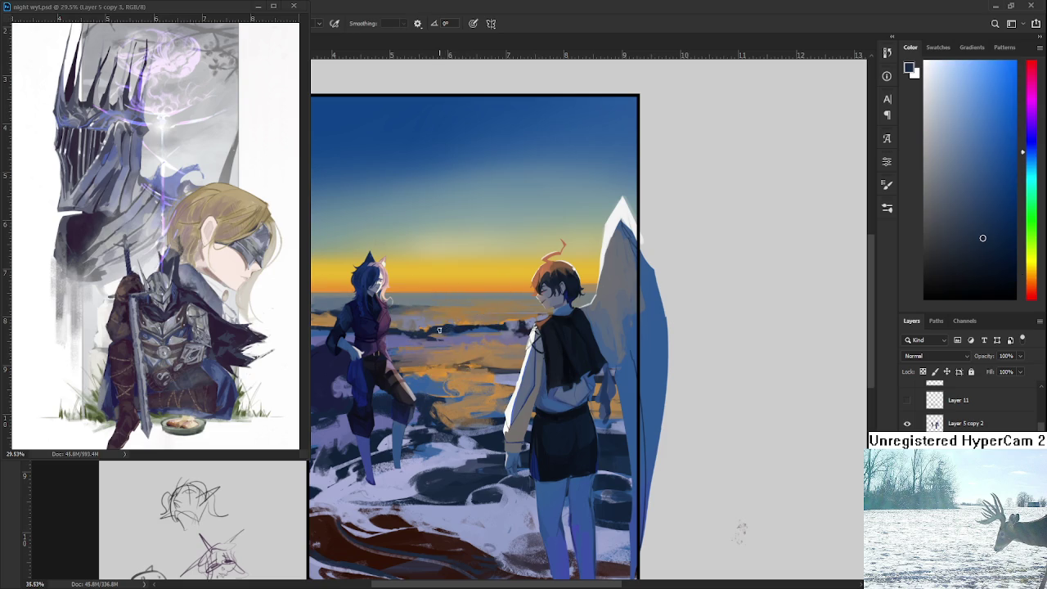
scroll(454, 335, "down", 2)
scroll(454, 349, "left", 2)
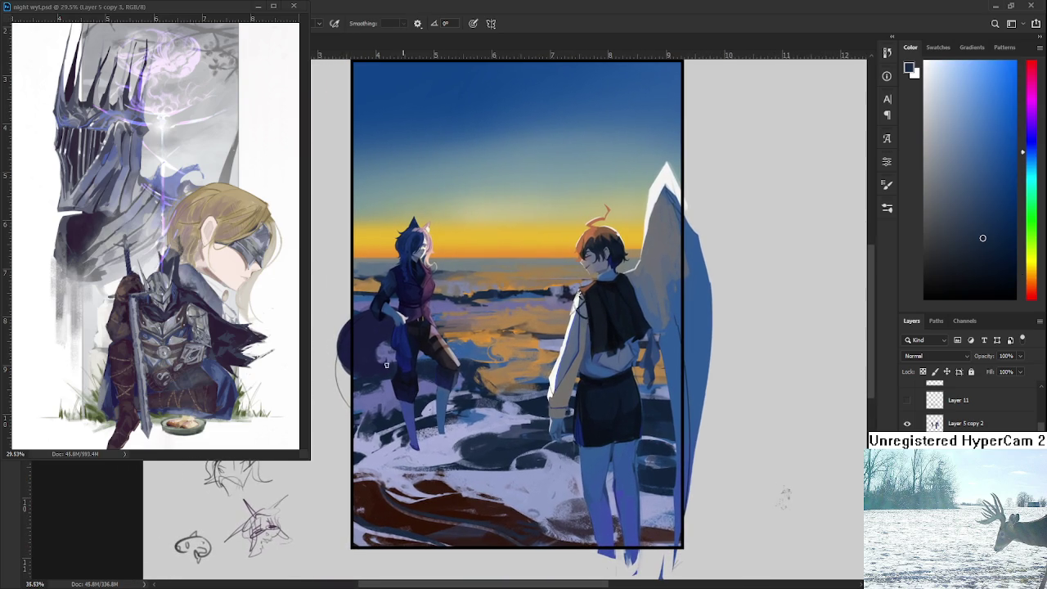
left_click(481, 357, "alt")
Step: Dab small blue strokes and a short orange stroke onto the sea near the figure
left_click(484, 335, "alt")
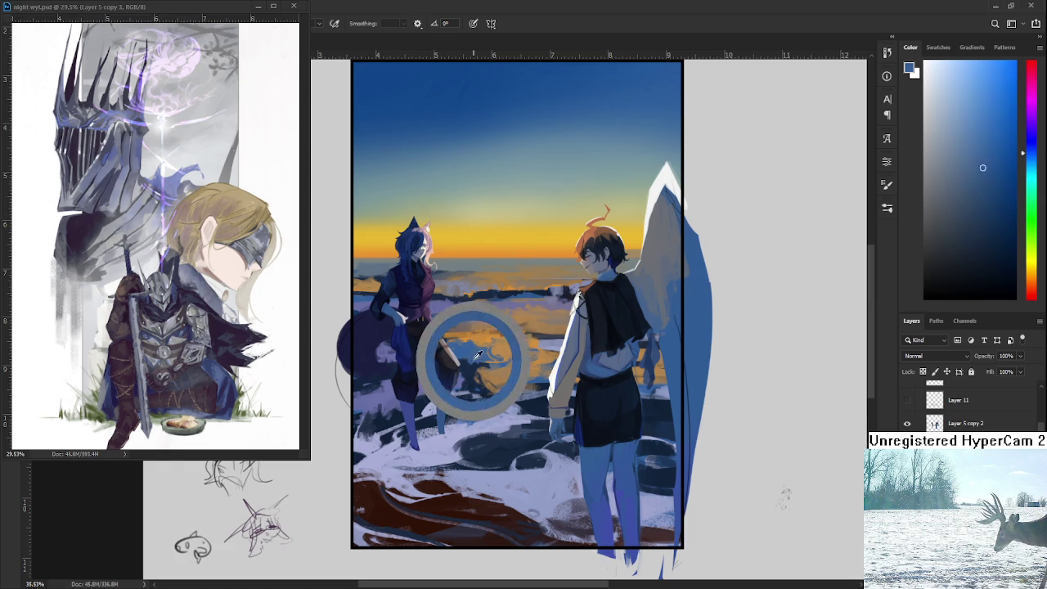
left_click(466, 345, "alt")
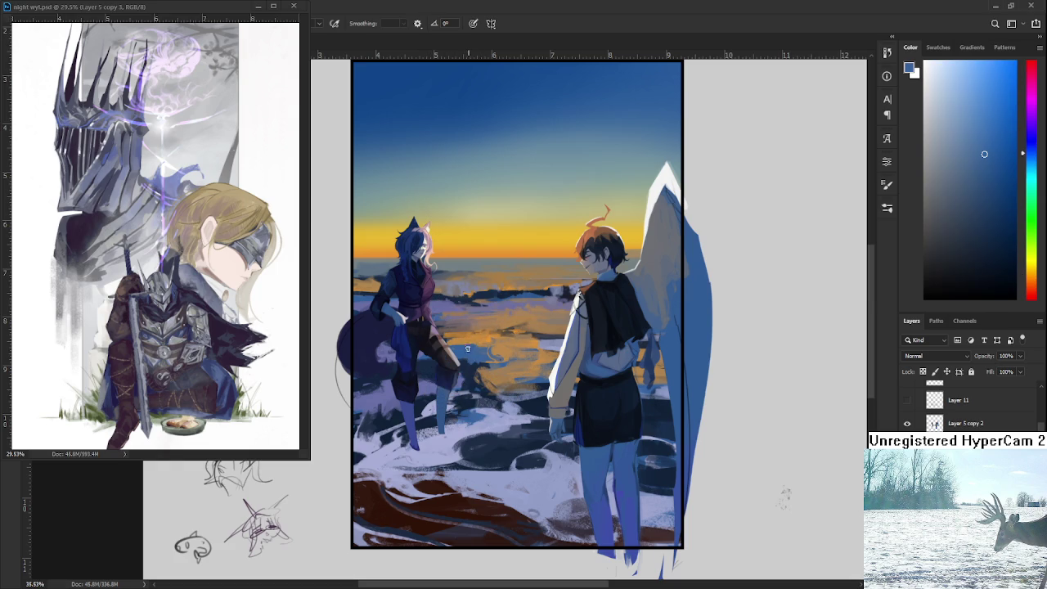
mouse_move(481, 344)
left_mouse_down()
mouse_move(487, 333)
mouse_move(446, 342)
mouse_move(465, 334)
left_mouse_up()
left_click(469, 342, "alt")
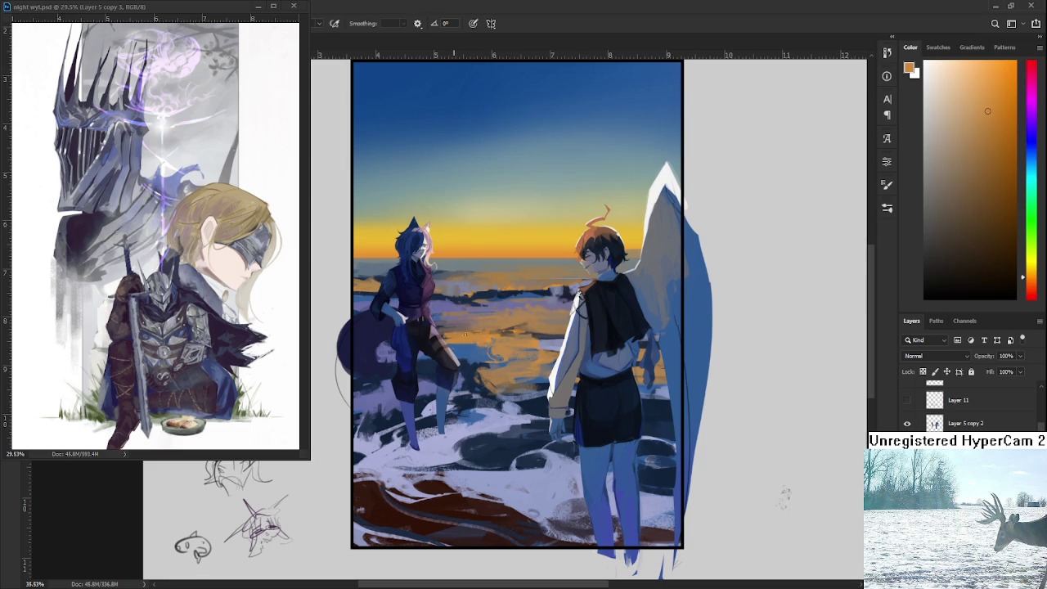
left_click(467, 352, "alt")
left_click(493, 341, "alt")
left_click(477, 347, "alt")
left_click(482, 339, "alt")
left_click(471, 345, "alt")
left_click_drag(470, 343, 448, 342)
Step: Paint with sea orange, then dark navy and violet tones taken from the figure's legs
left_click(469, 332, "alt")
left_click(466, 332, "alt")
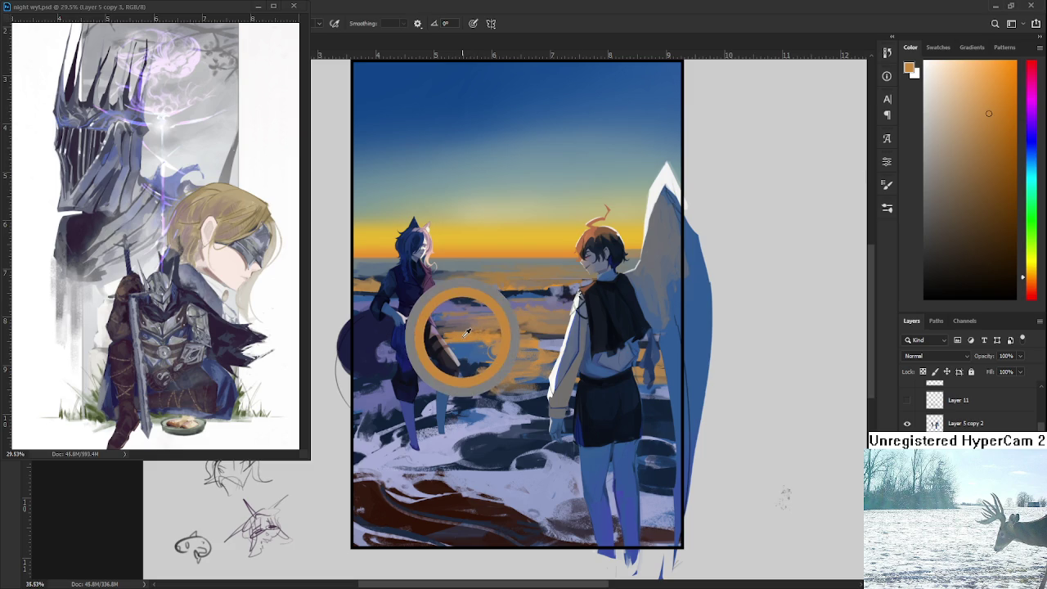
left_click(431, 362, "alt")
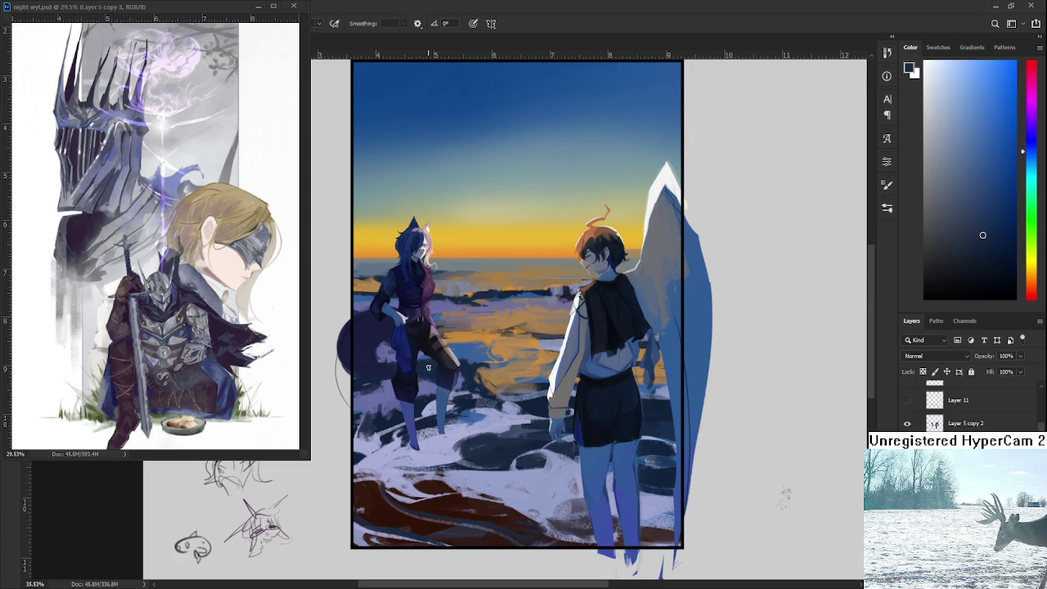
left_click(472, 362, "alt")
left_click(445, 365, "alt")
left_click(481, 363, "alt")
left_click(454, 364, "alt")
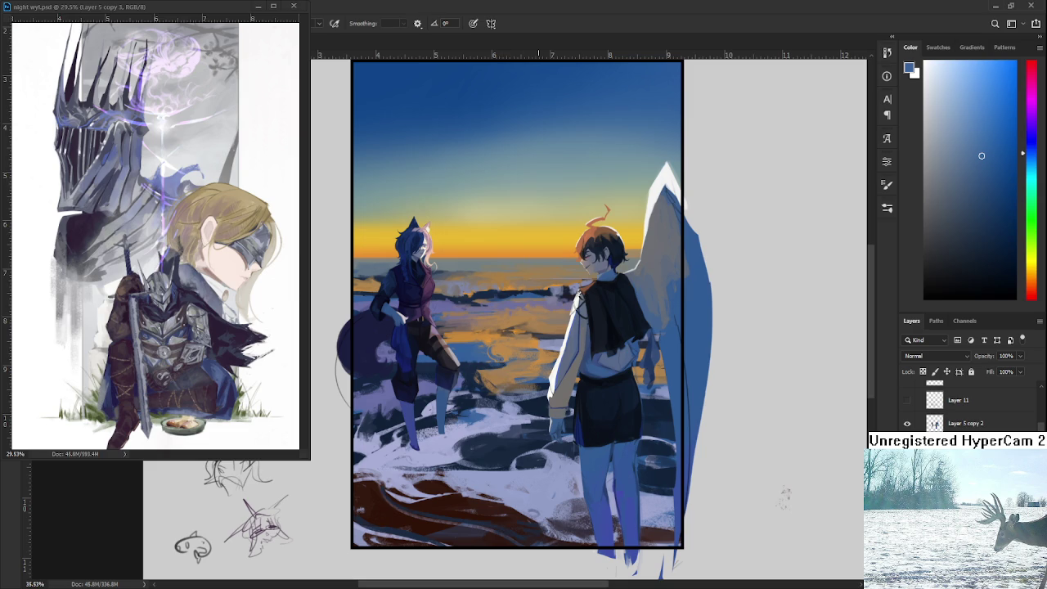
Step: Paint the water with darker blue, greyish lavender and warmer tones from the painting
scroll(495, 343, "down", 2)
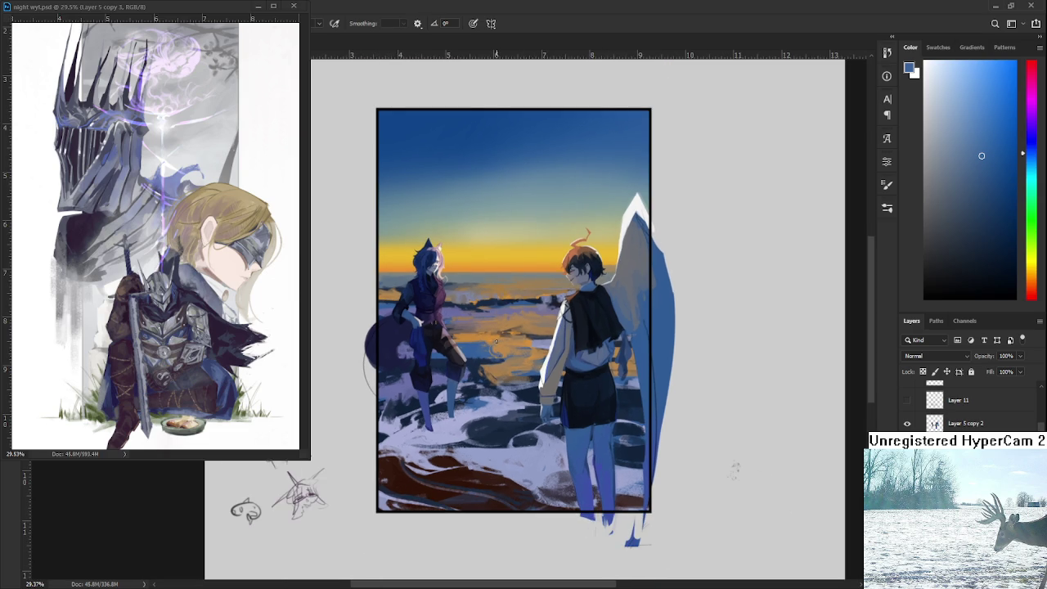
left_click(526, 282, "alt")
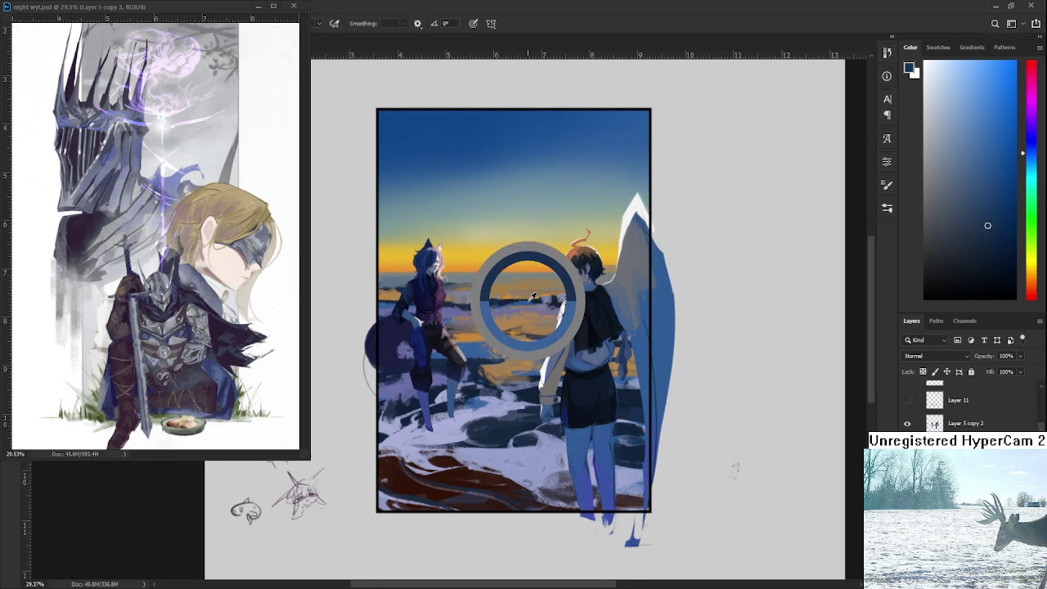
left_click(540, 350, "alt")
left_click(545, 347, "alt")
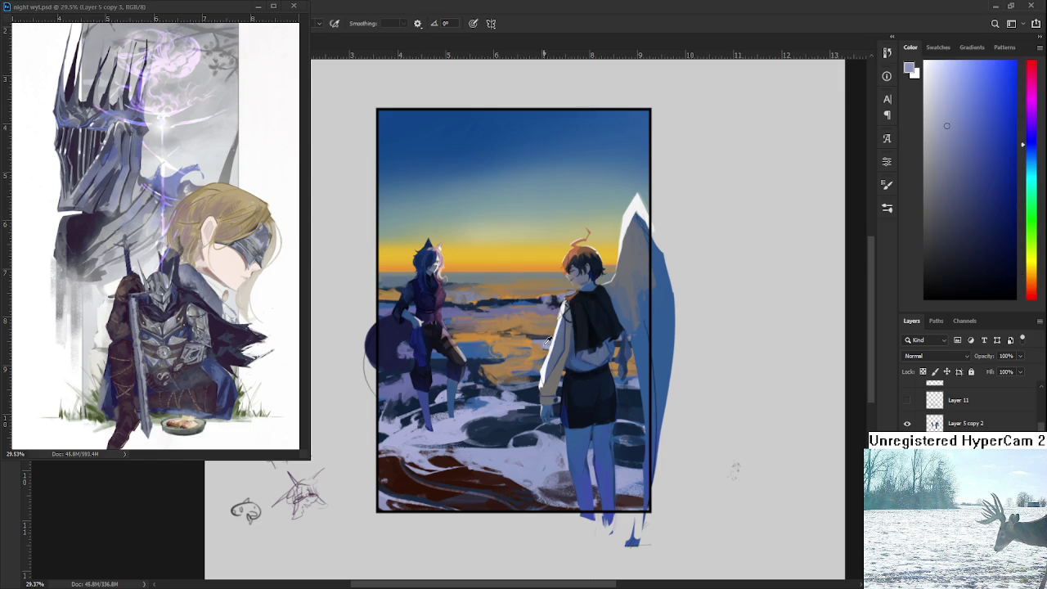
left_click(550, 341, "alt")
left_click(552, 338, "alt")
Step: Dab lighter blue, orange and dark blue into the water beside the left figure's knee
left_click_drag(485, 354, 493, 378)
left_click(490, 369, "alt")
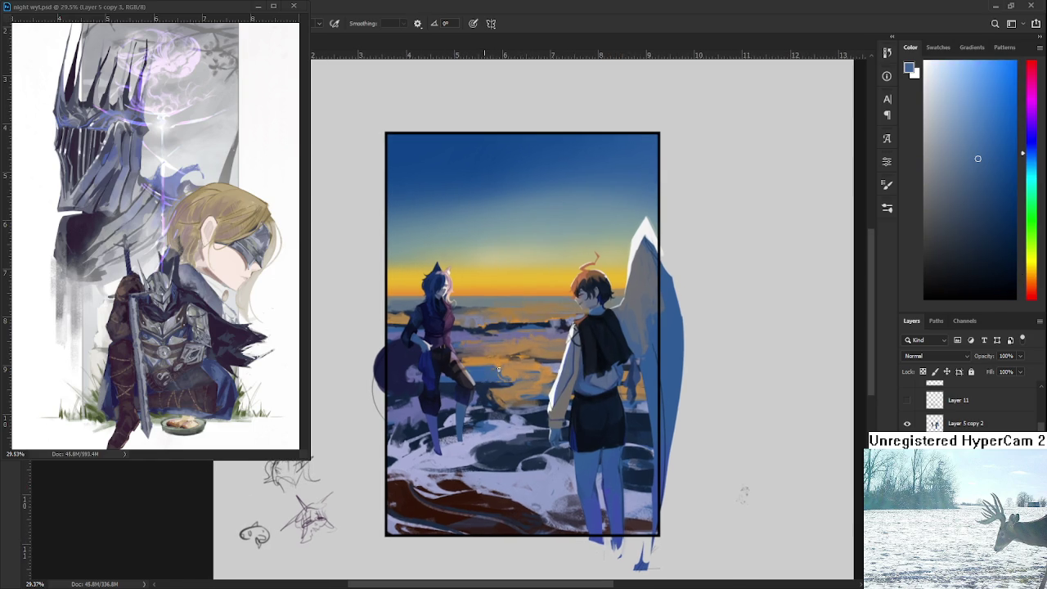
left_click(486, 364, "alt")
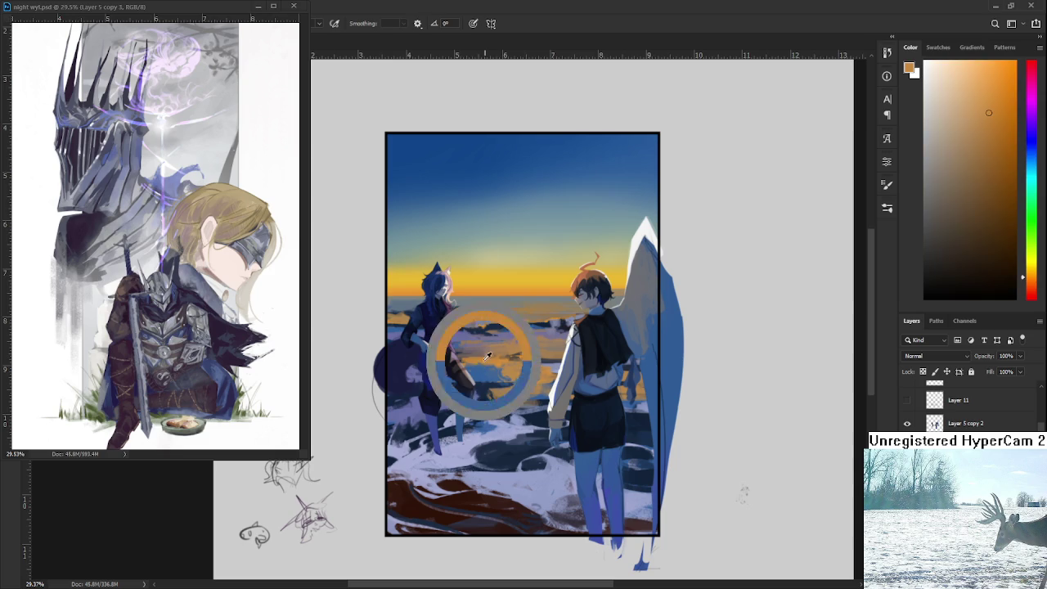
left_click(492, 362, "alt")
left_click_drag(497, 379, 501, 366)
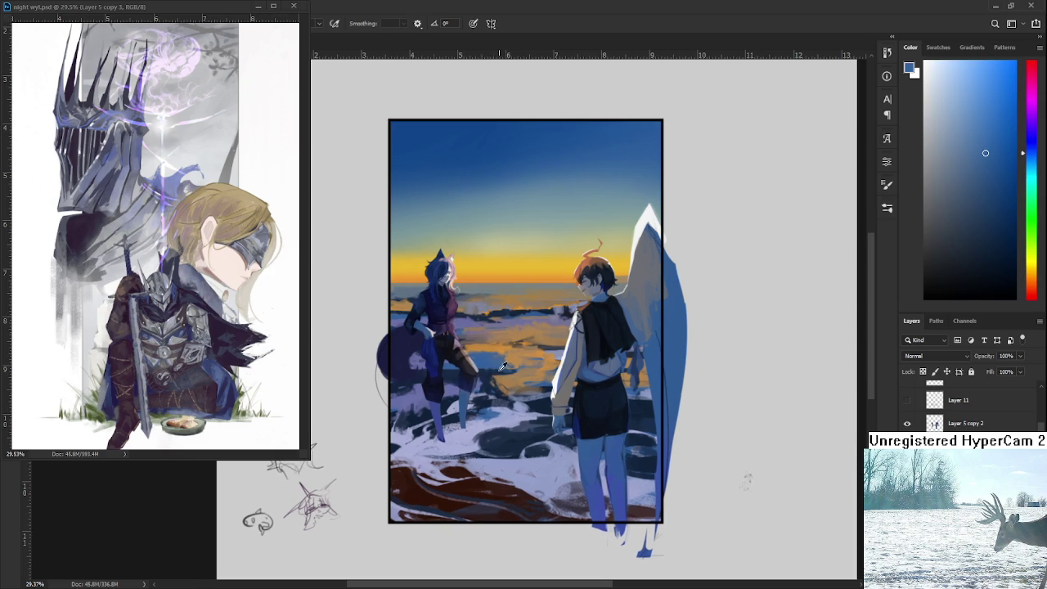